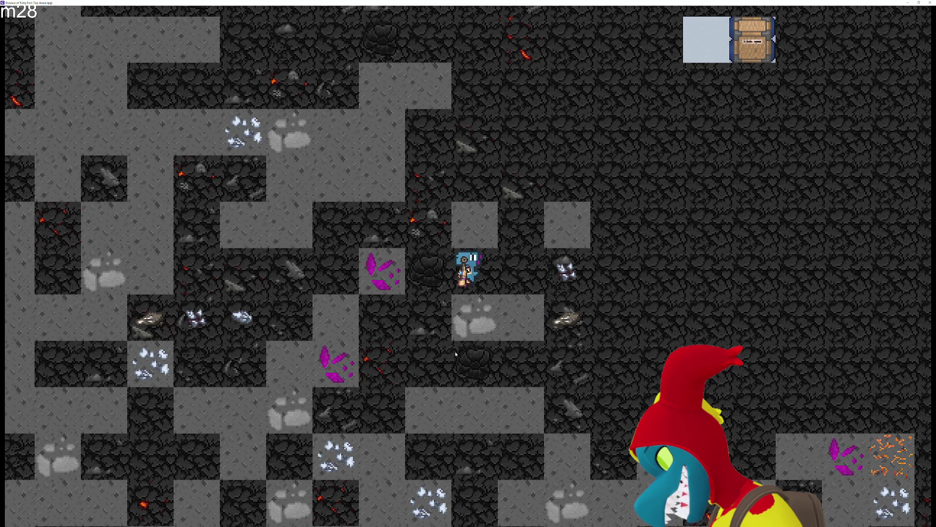
# Walk the miner up and right out of the mined area toward the storage chest.
pyautogui.press('d')
pyautogui.press('w')
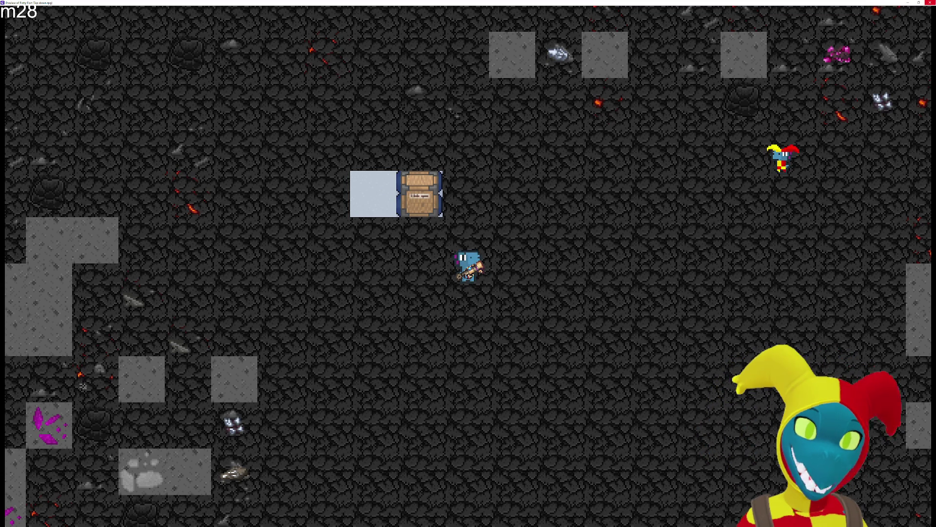
pyautogui.press('d')
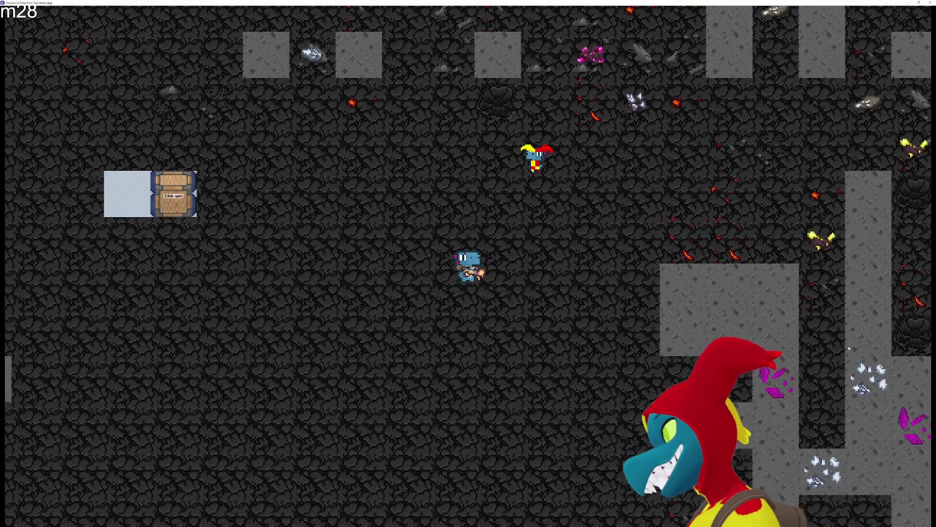
# Bring up the window switcher briefly, then dismiss it and stay in the game.
pyautogui.hotkey('alt', 'Tab')
pyautogui.press('Tab')
pyautogui.press('Tab')
pyautogui.press('Escape')
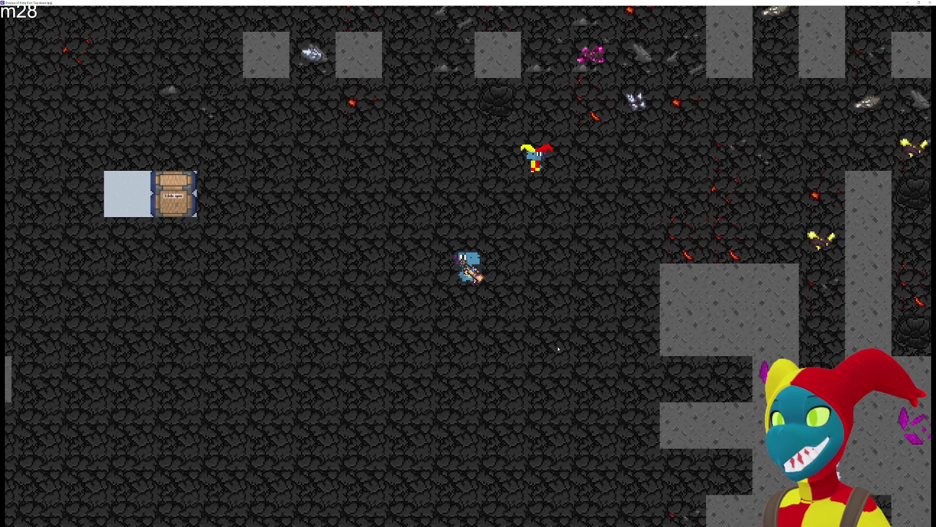
# Walk the miner back and forth around the cleared area in all four directions.
pyautogui.press('d')
pyautogui.press('w')
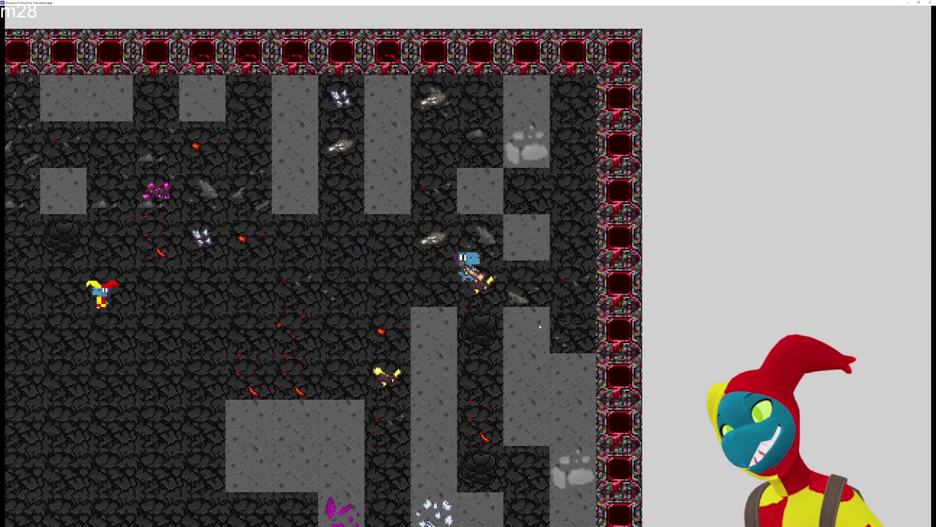
pyautogui.press('a')
pyautogui.press('s')
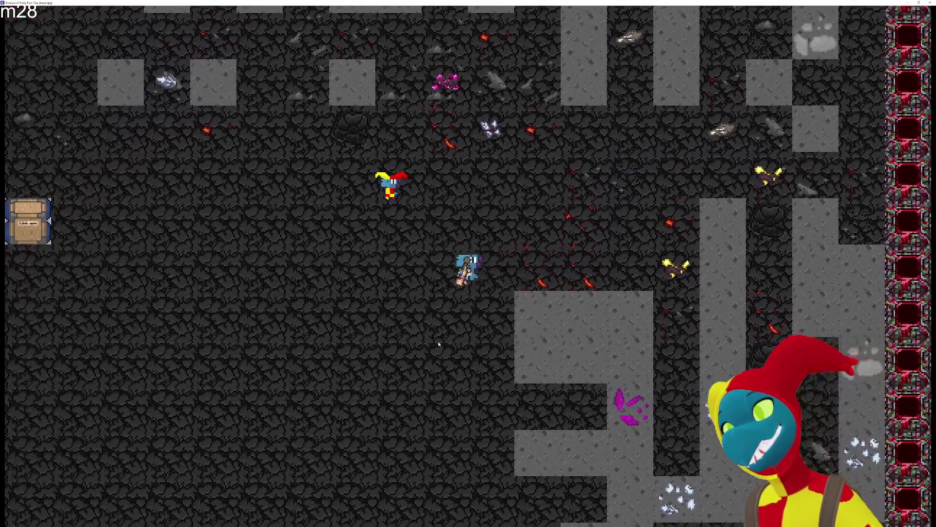
pyautogui.press('s')
pyautogui.press('a')
pyautogui.press('s')
pyautogui.press('d')
pyautogui.press('a')
pyautogui.press('w')
pyautogui.press('a')
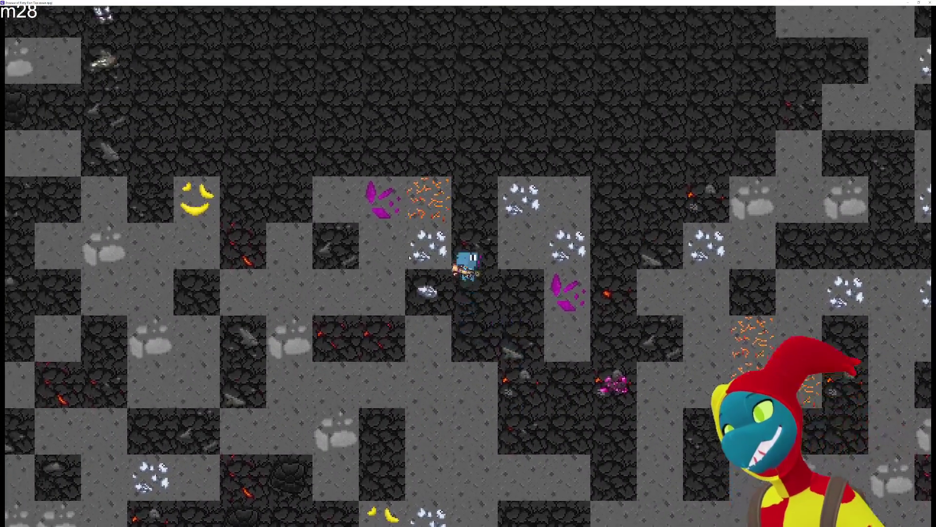
pyautogui.press('s')
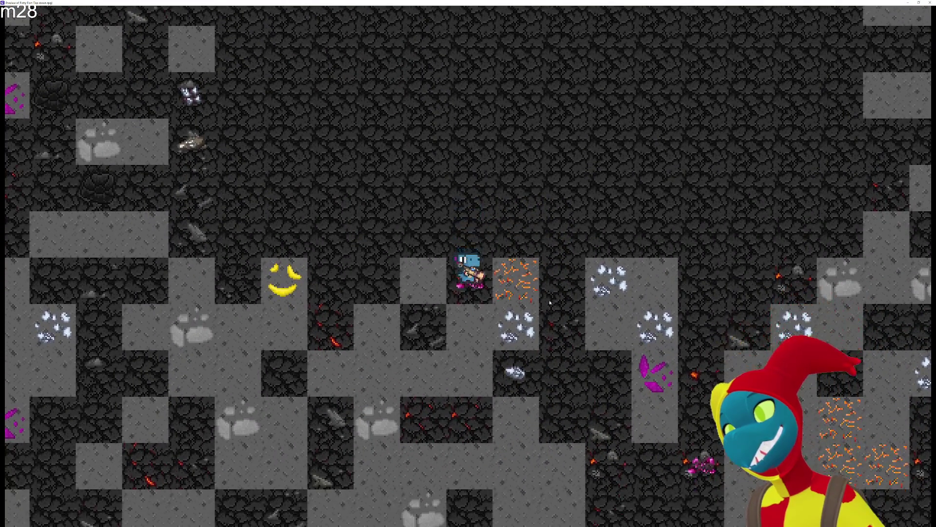
pyautogui.press('a')
pyautogui.press('w')
pyautogui.press('a')
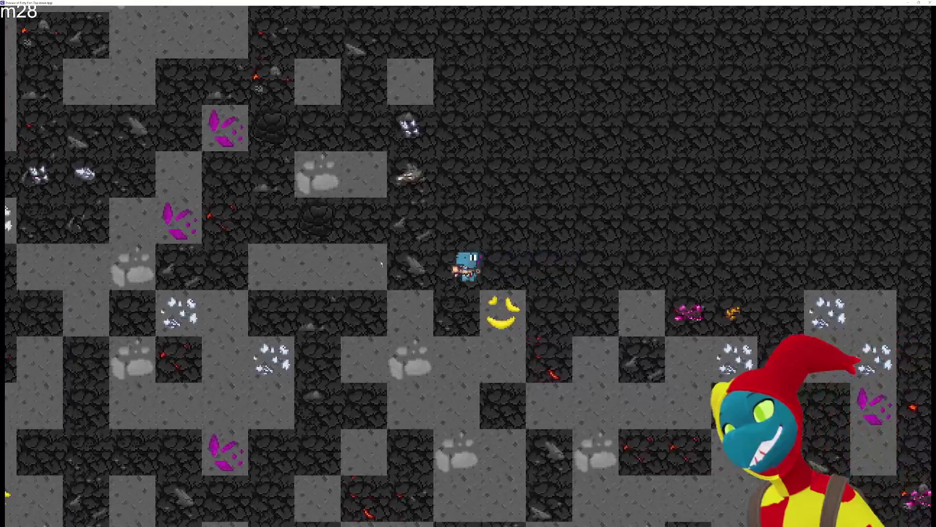
pyautogui.press('w')
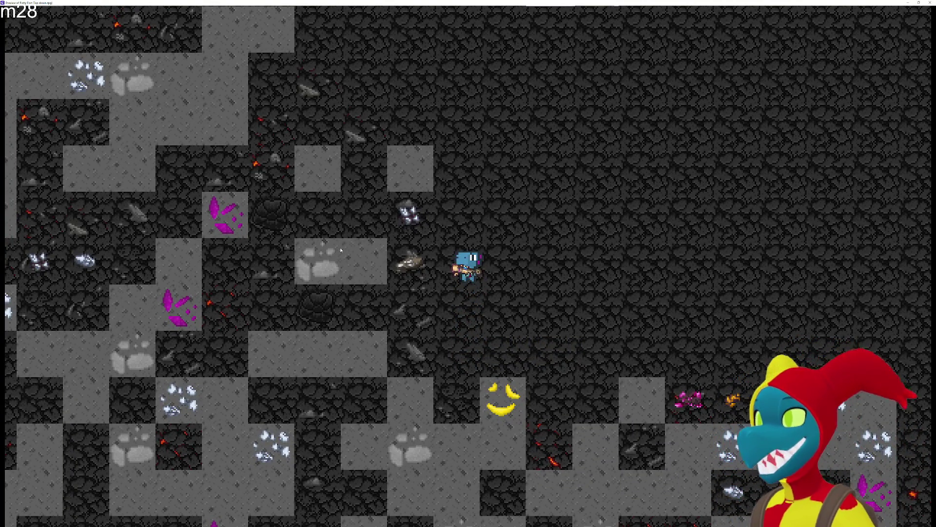
# Mine the grey rock and ore tiles to the left of and below the miner.
pyautogui.click(344, 256)
pyautogui.press('d')
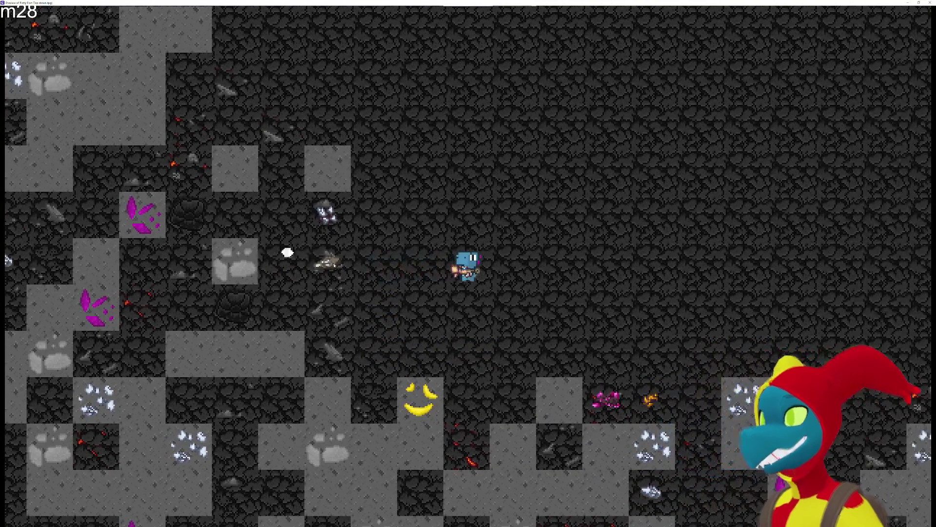
pyautogui.press('a')
pyautogui.press('a')
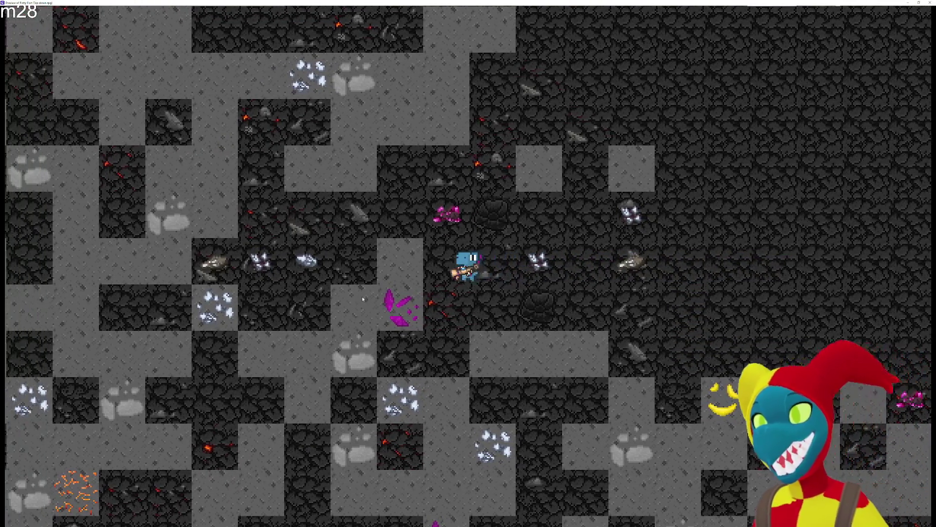
pyautogui.press('s')
pyautogui.click(350, 282)
pyautogui.press('a')
pyautogui.press('s')
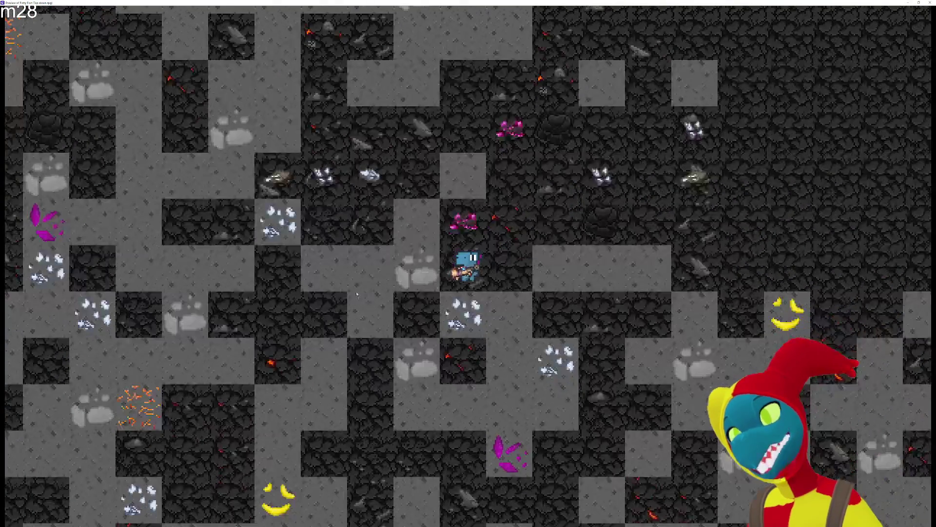
pyautogui.click(463, 314)
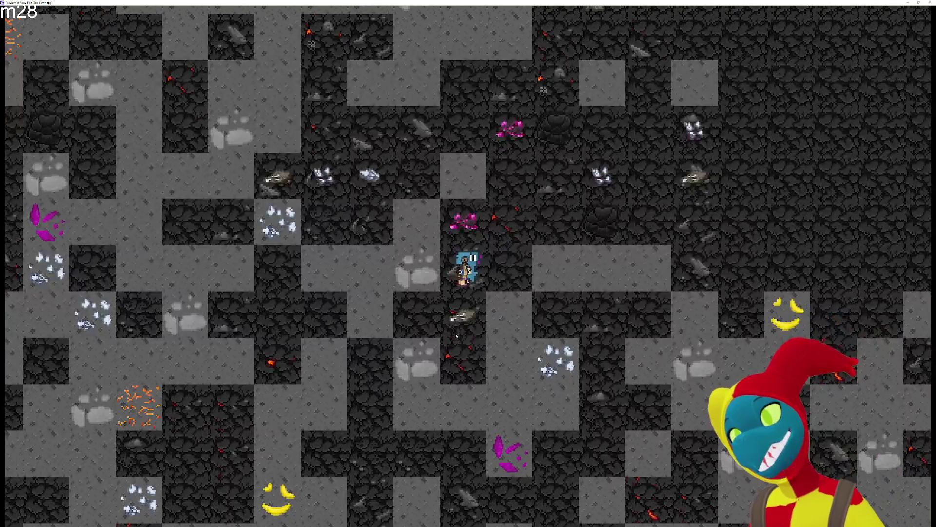
pyautogui.click(397, 274)
# Mine the rock tile below, then walk the miner east through the tunnels and north.
pyautogui.press('s')
pyautogui.press('a')
pyautogui.click(425, 342)
pyautogui.press('d')
pyautogui.press('w')
pyautogui.press('w')
pyautogui.press('d')
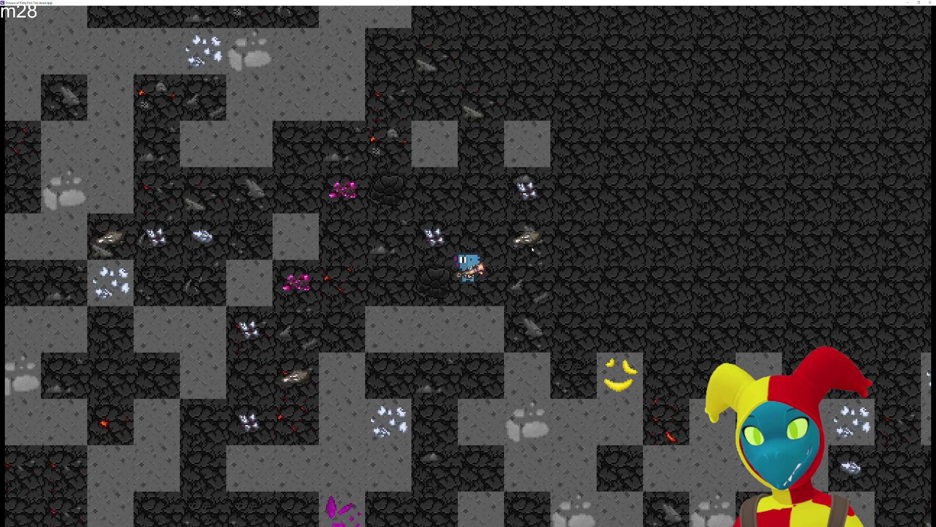
pyautogui.press('d')
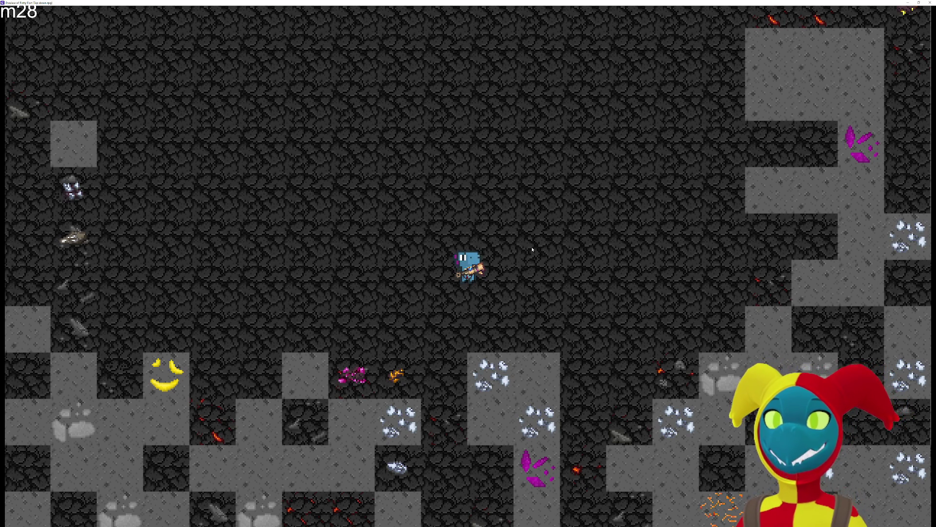
pyautogui.press('w')
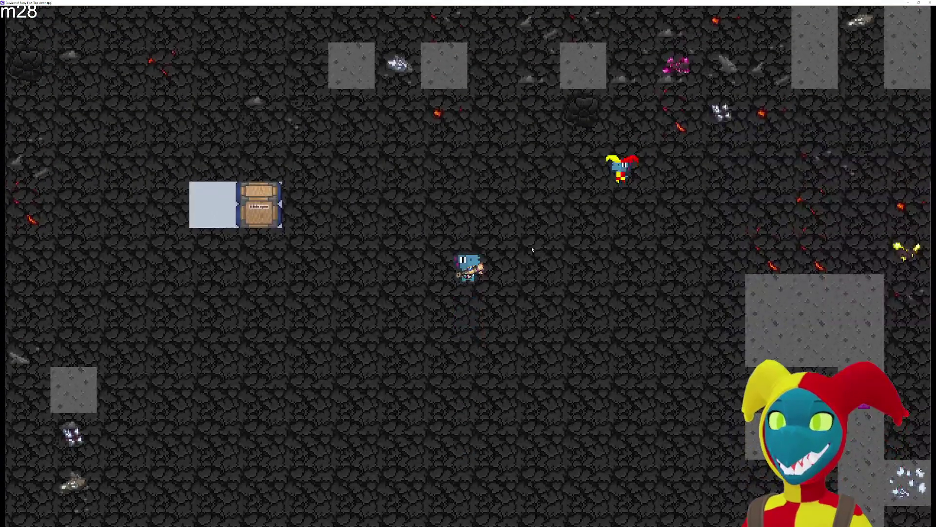
# Walk the character right past the chest and back down-left, then close the game preview.
pyautogui.press('s')
pyautogui.press('d')
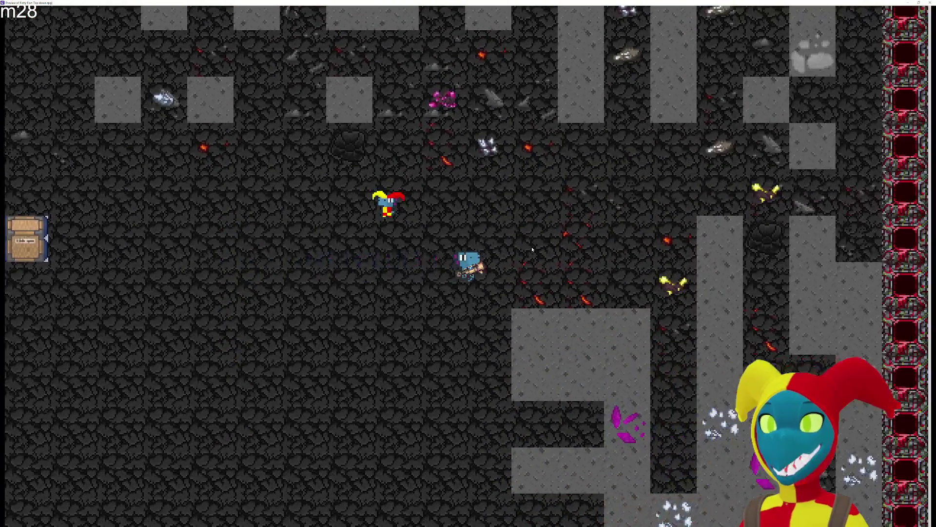
pyautogui.press('a')
pyautogui.press('s')
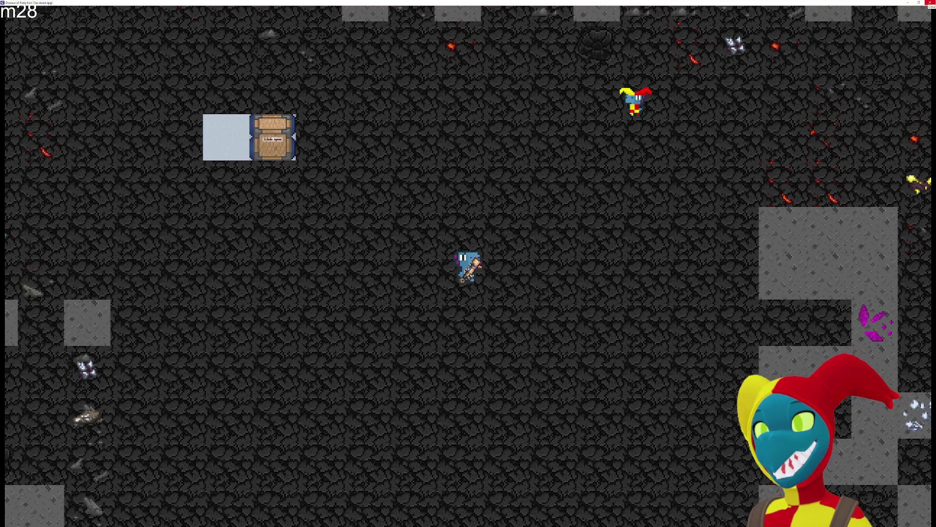
pyautogui.hotkey('alt', 'F4')
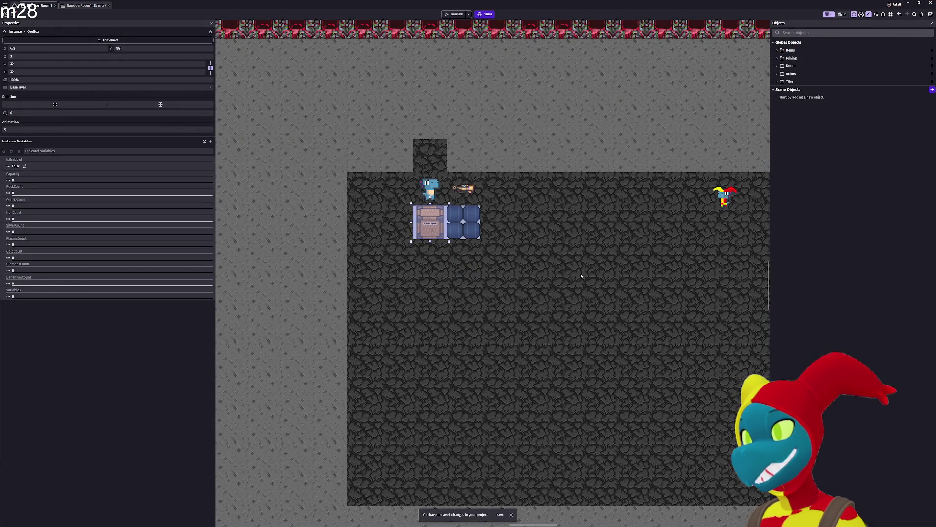
# Pan the mine scene view up and left and adjust the zoom.
pyautogui.moveTo(576, 273)
pyautogui.mouseDown()
pyautogui.moveTo(487, 250)
pyautogui.moveTo(503, 255)
pyautogui.mouseUp()
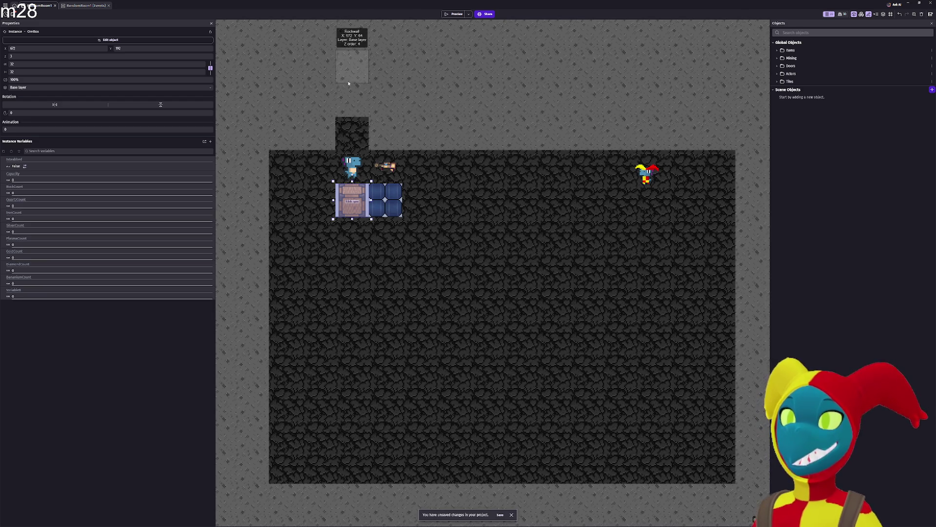
pyautogui.scroll(1, 390, 149)
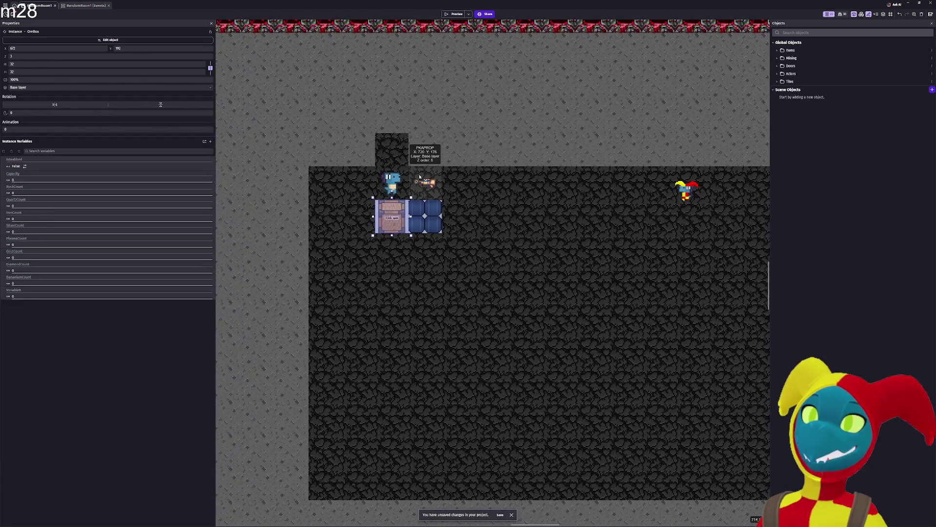
pyautogui.scroll(-3, 421, 160)
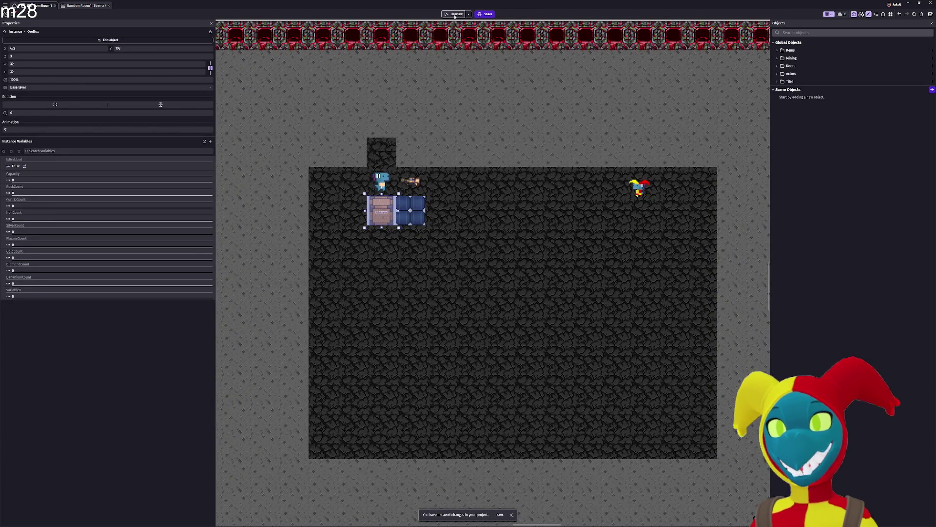
pyautogui.click(454, 14)
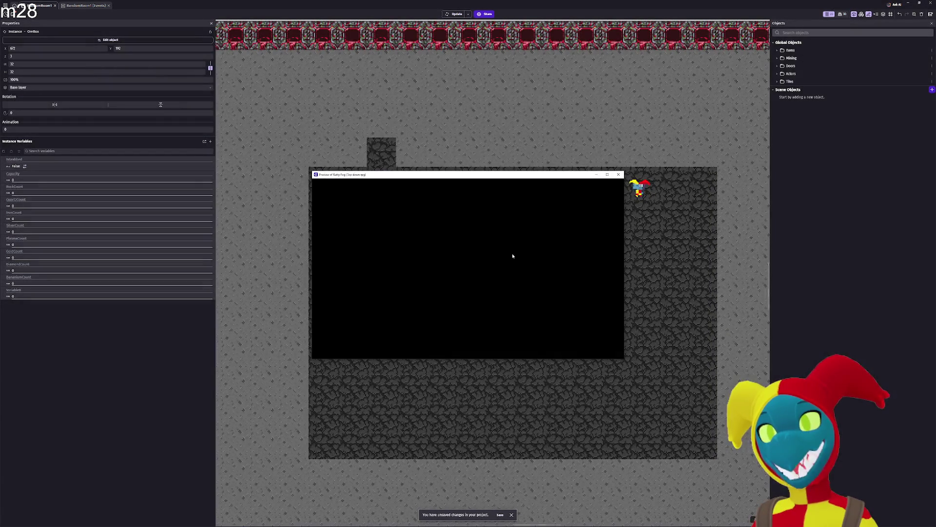
pyautogui.press('d')
pyautogui.press('s')
pyautogui.press('a')
pyautogui.press('a')
pyautogui.press('w')
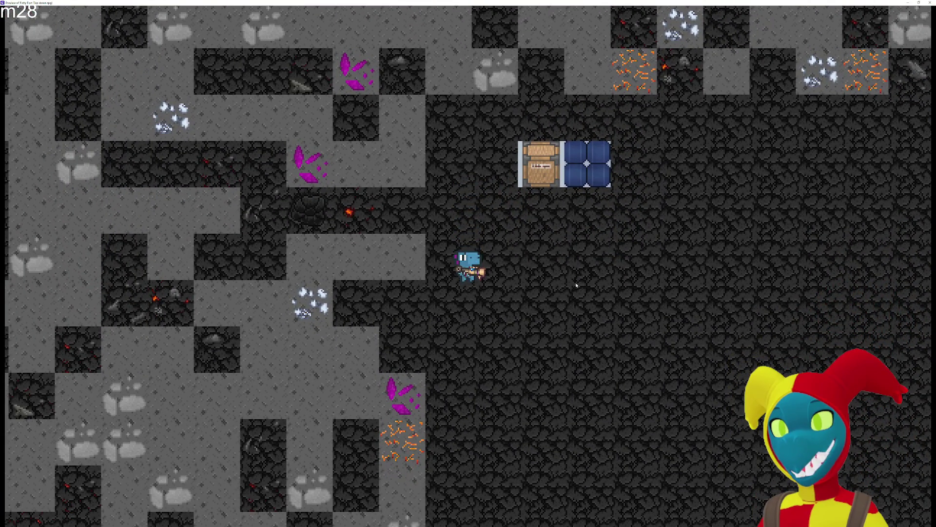
pyautogui.hotkey('alt', 'Tab')
pyautogui.press('Escape')
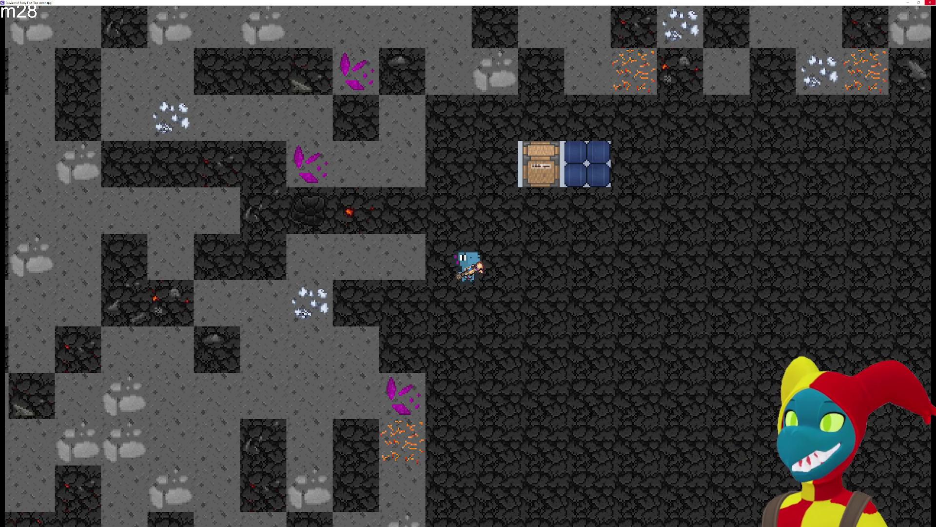
pyautogui.click(930, 2)
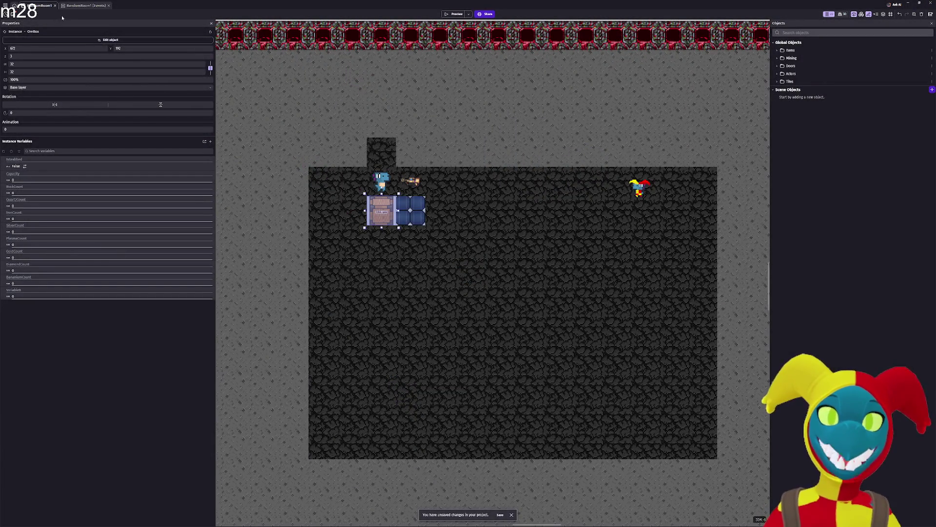
# Open the Overworld scene from the project's scene list and launch a test preview.
pyautogui.click(14, 5)
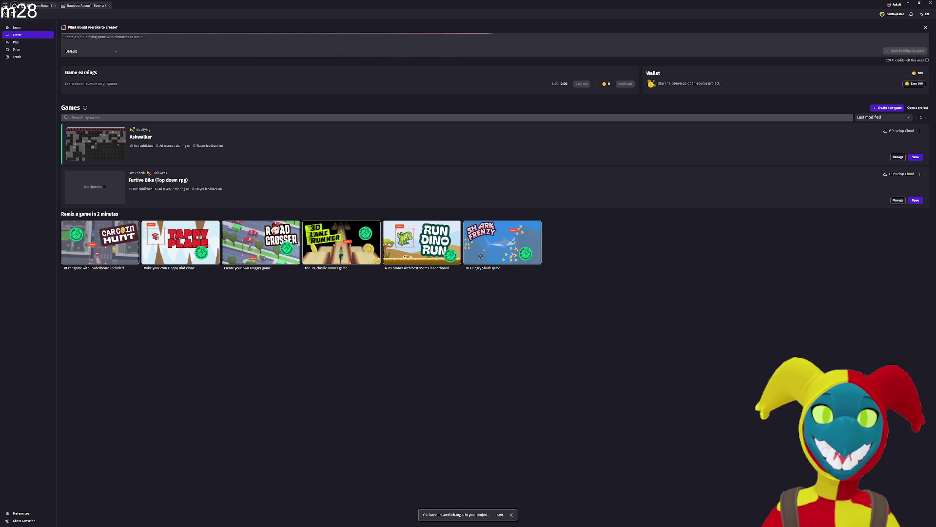
pyautogui.click(40, 6)
pyautogui.click(5, 5)
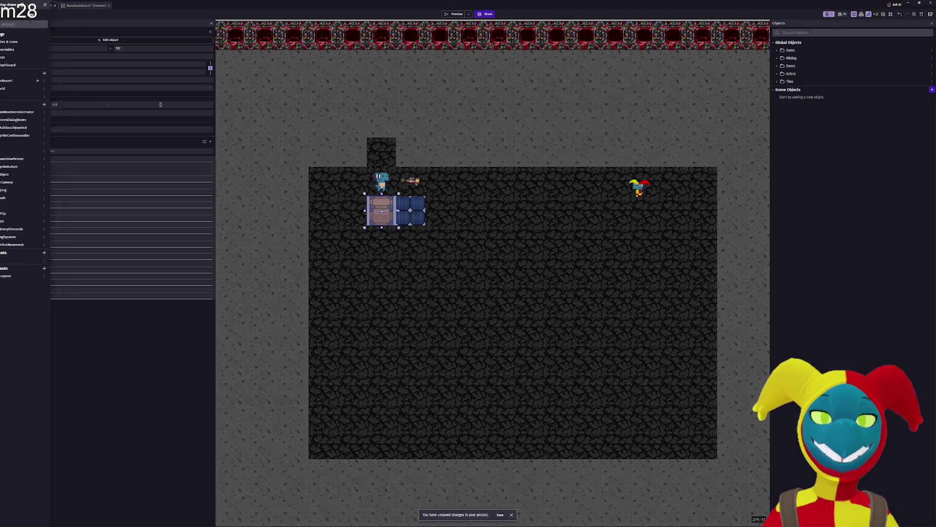
pyautogui.click(29, 88)
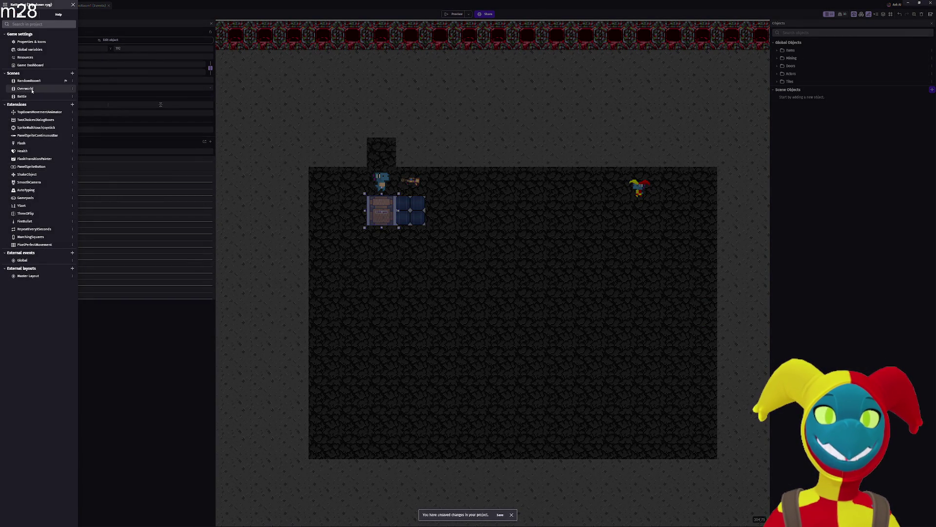
pyautogui.click(500, 25)
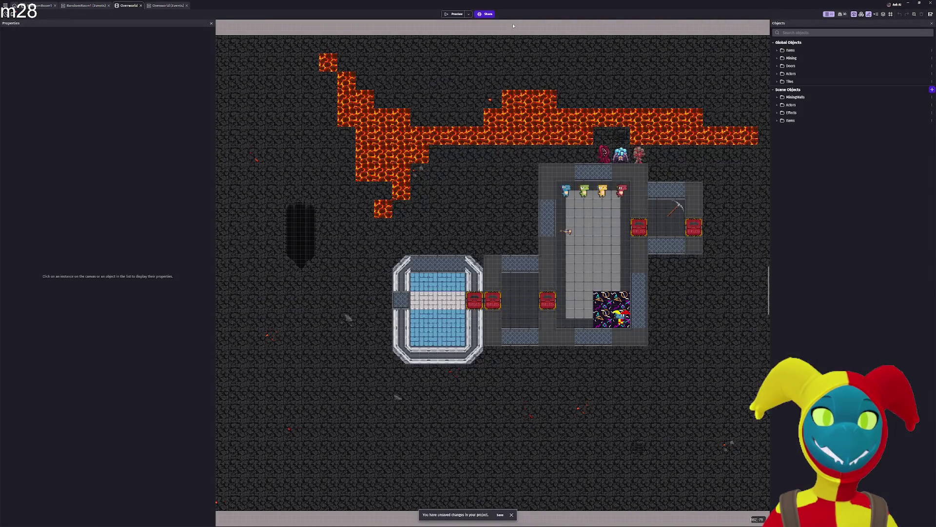
pyautogui.click(462, 15)
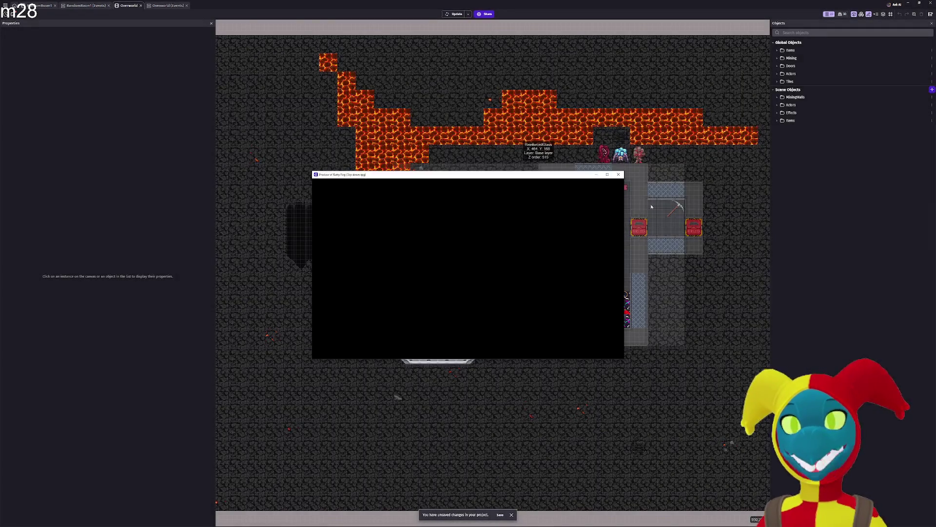
# Maximize the preview and walk the player through the right airlock and past the monsters.
pyautogui.click(607, 174)
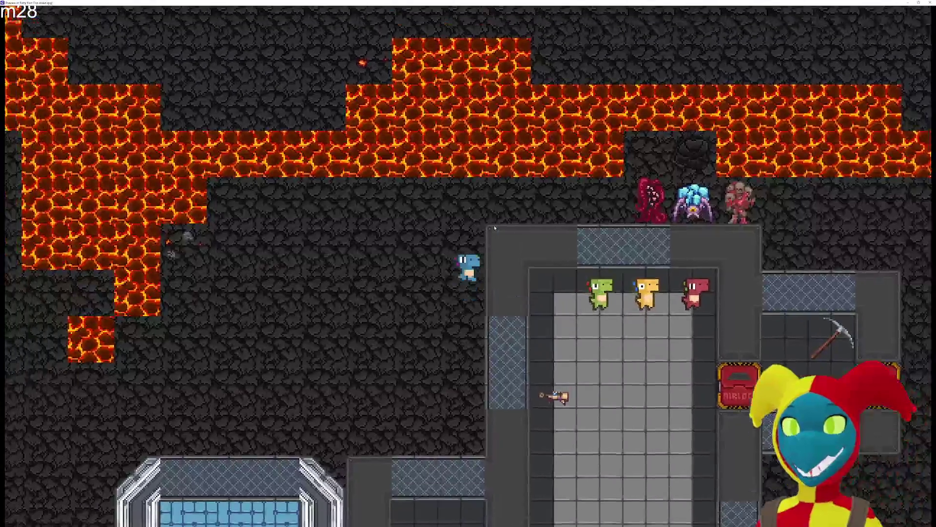
pyautogui.press('Down')
pyautogui.press('Right')
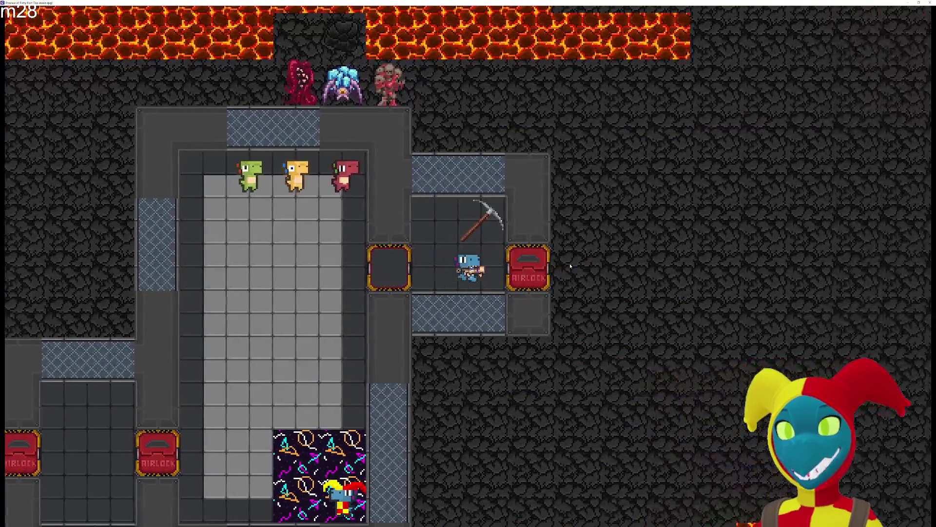
pyautogui.press('Up')
pyautogui.press('Left')
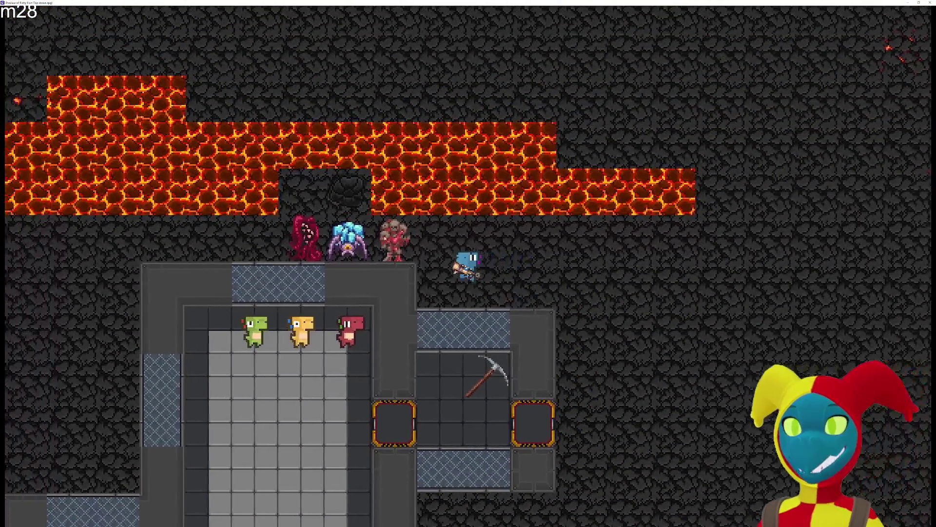
pyautogui.press('Left')
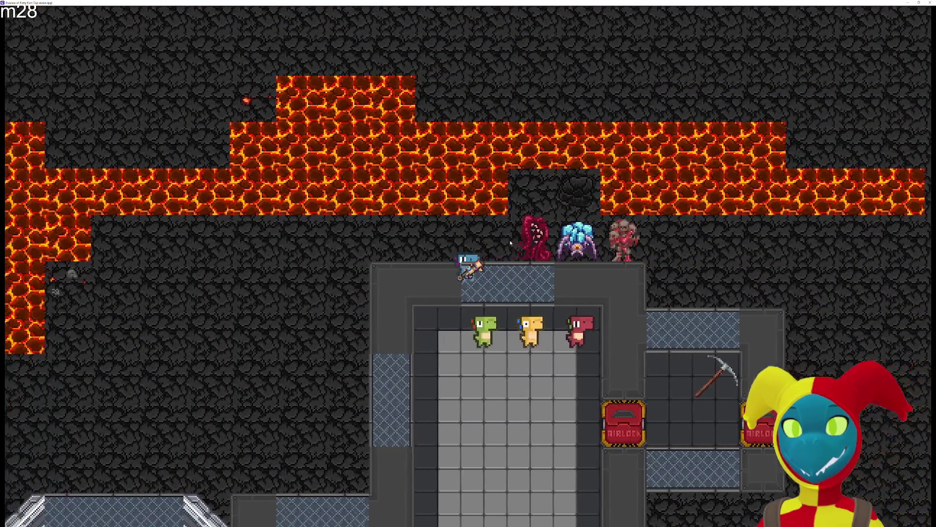
pyautogui.press('Right')
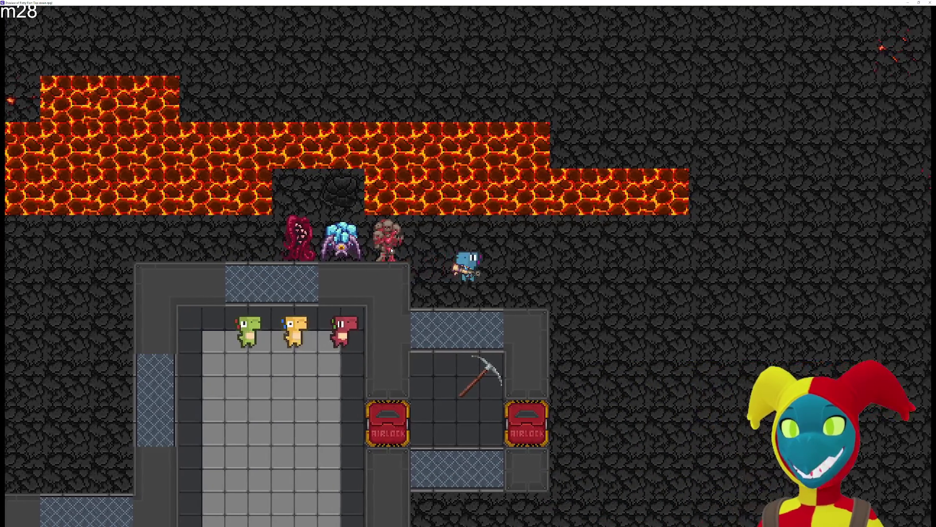
pyautogui.press('Left')
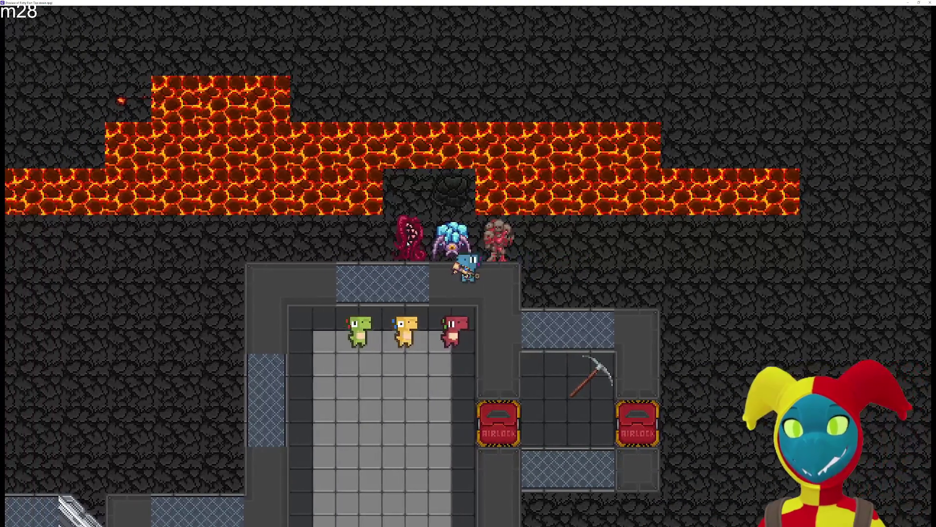
pyautogui.press('Up')
pyautogui.press('Left')
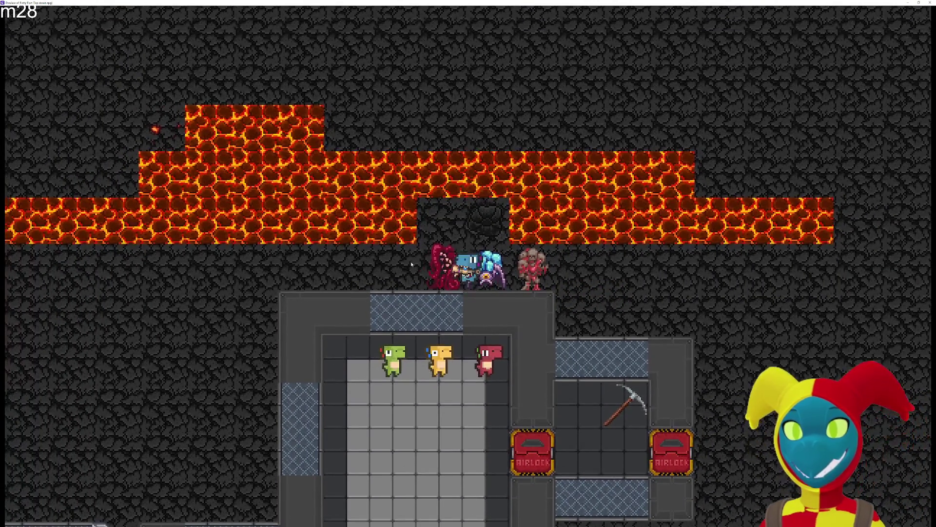
pyautogui.press('Left')
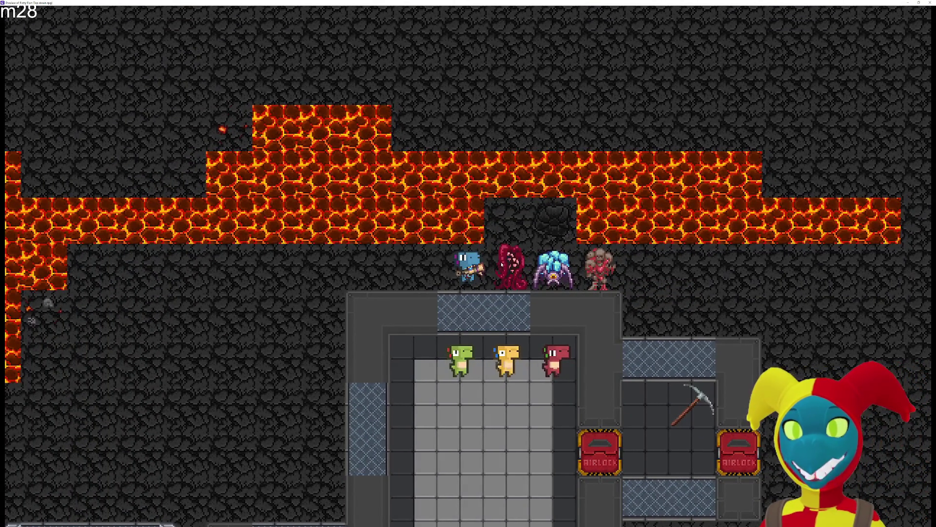
pyautogui.press('Right')
pyautogui.press('Left')
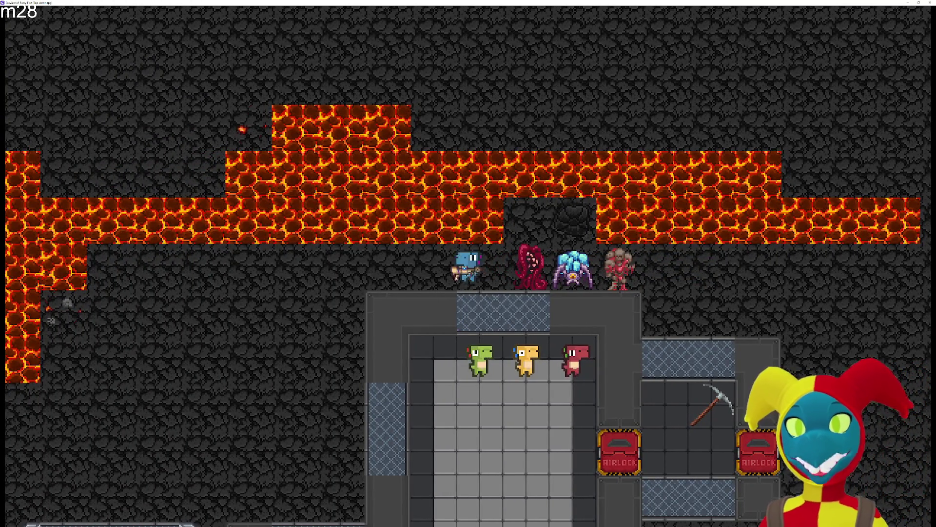
# Walk the player through the base rooms and pickaxe room into the open cave, then close the preview.
pyautogui.press('Down')
pyautogui.press('Up')
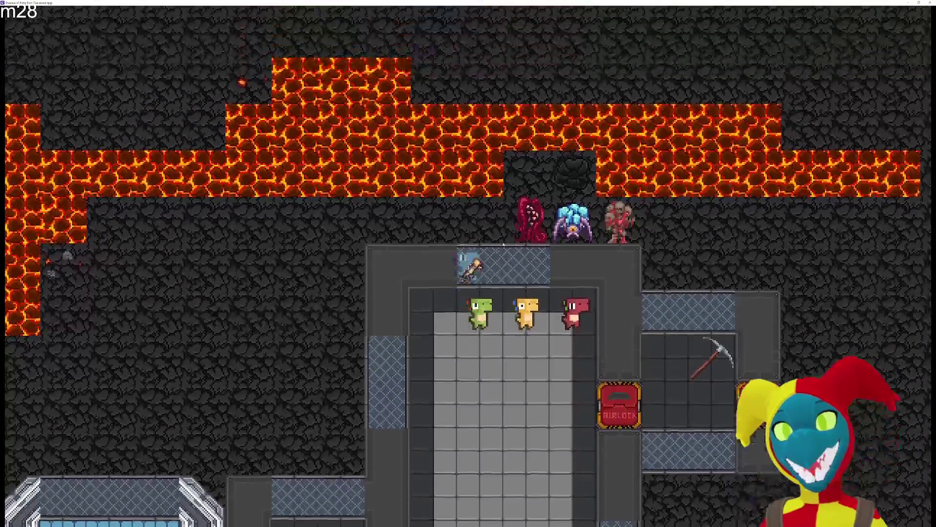
pyautogui.press('Right')
pyautogui.press('Left')
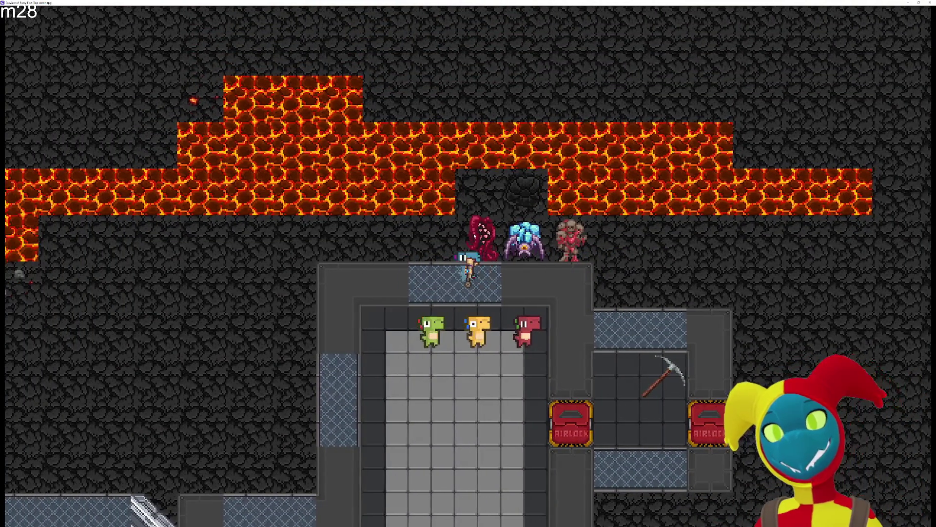
pyautogui.press('Right')
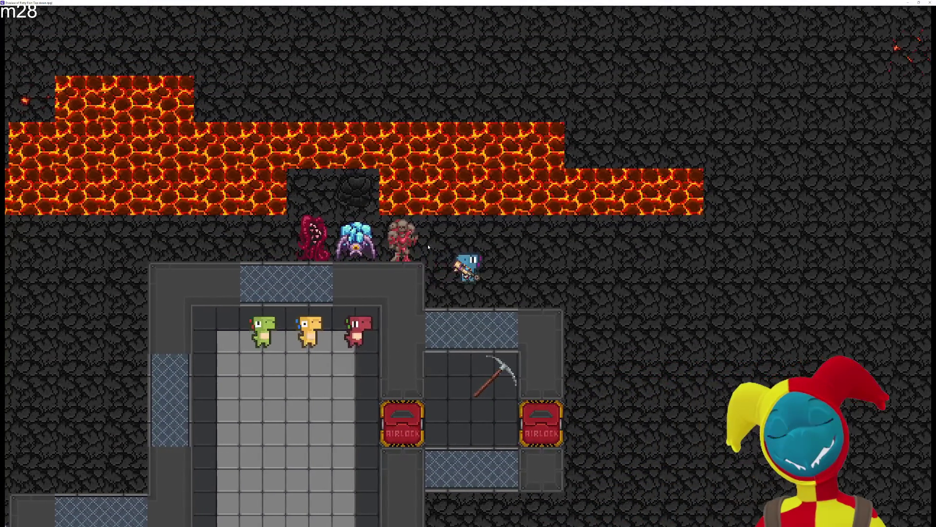
pyautogui.press('Left')
pyautogui.press('Down')
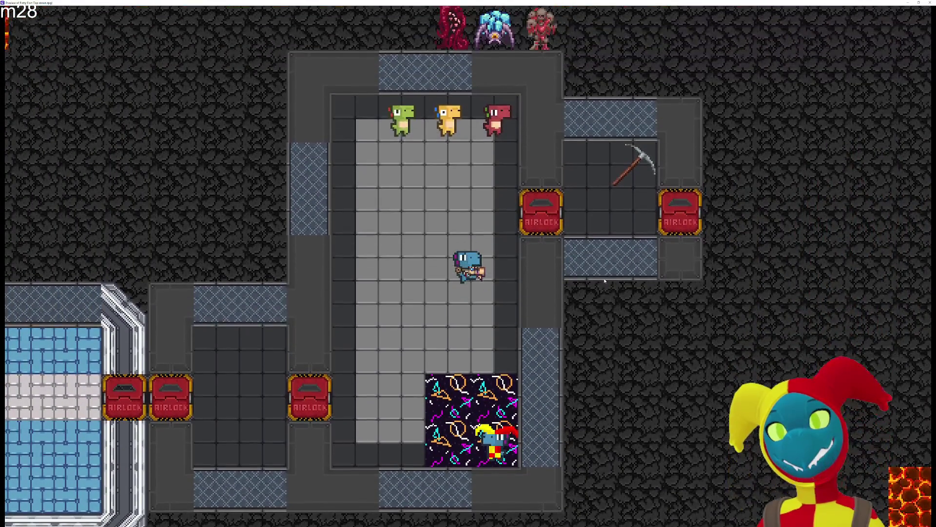
pyautogui.press('Up')
pyautogui.press('Right')
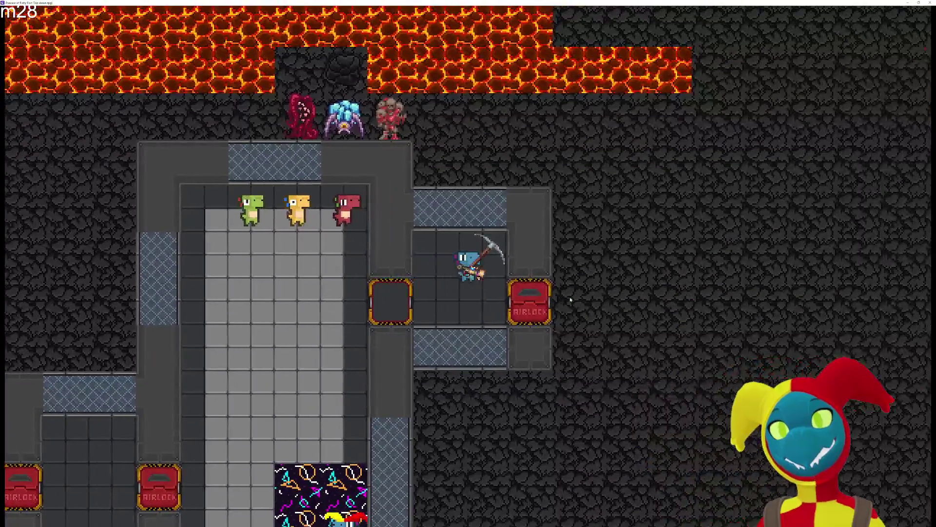
pyautogui.press('Right')
pyautogui.press('Left')
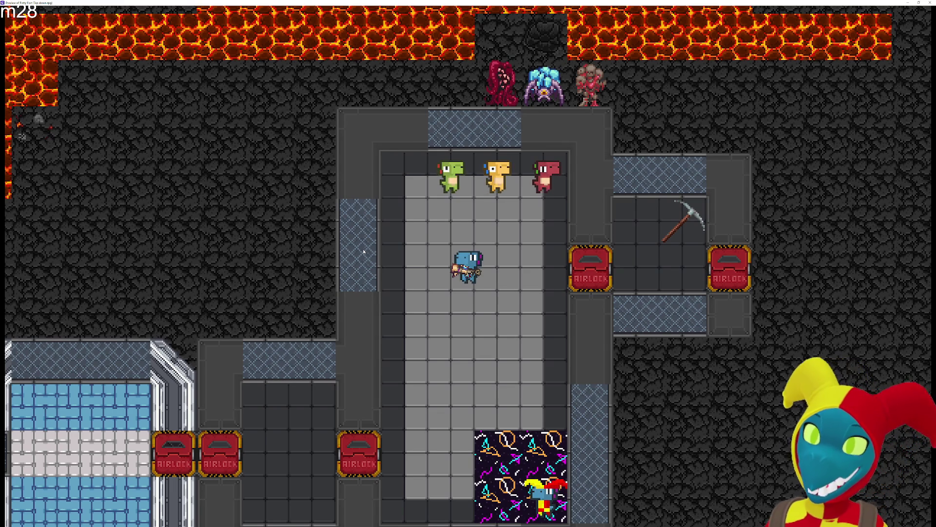
pyautogui.press('d')
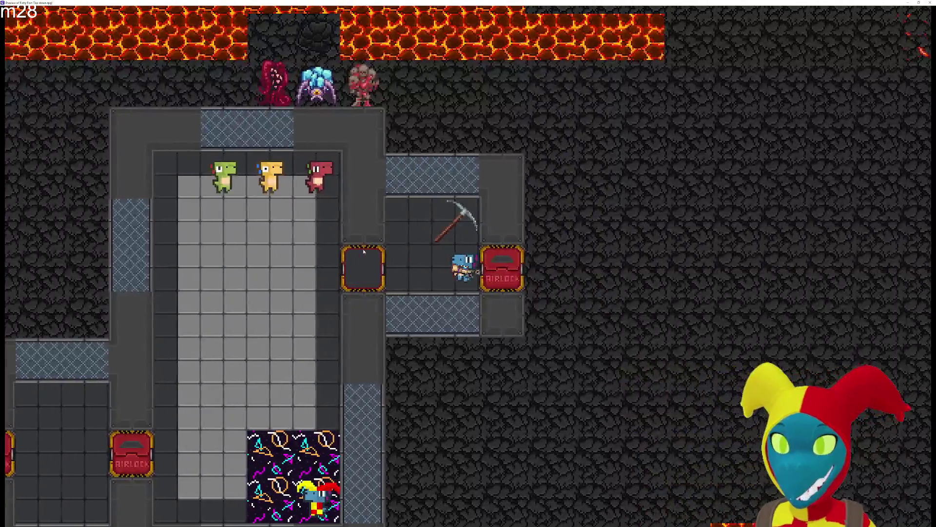
pyautogui.press('d')
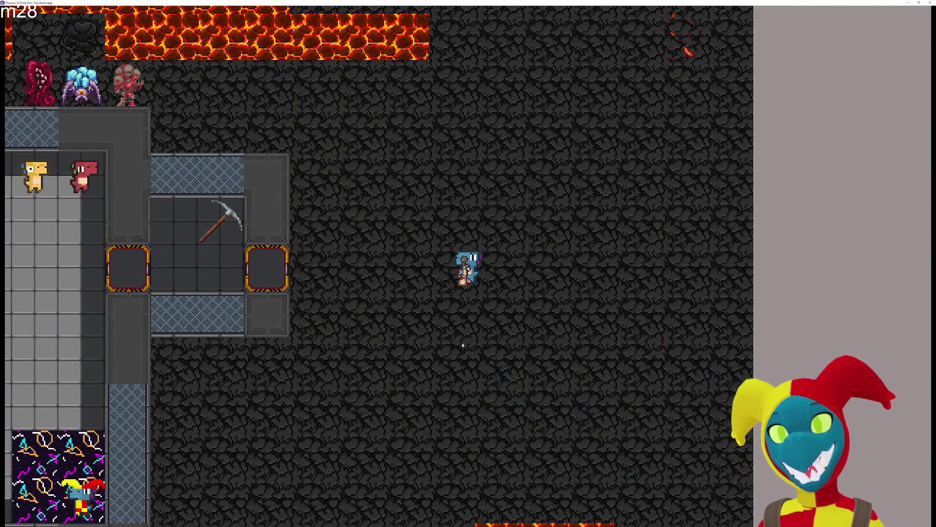
pyautogui.press('a')
pyautogui.hotkey('alt', 'F4')
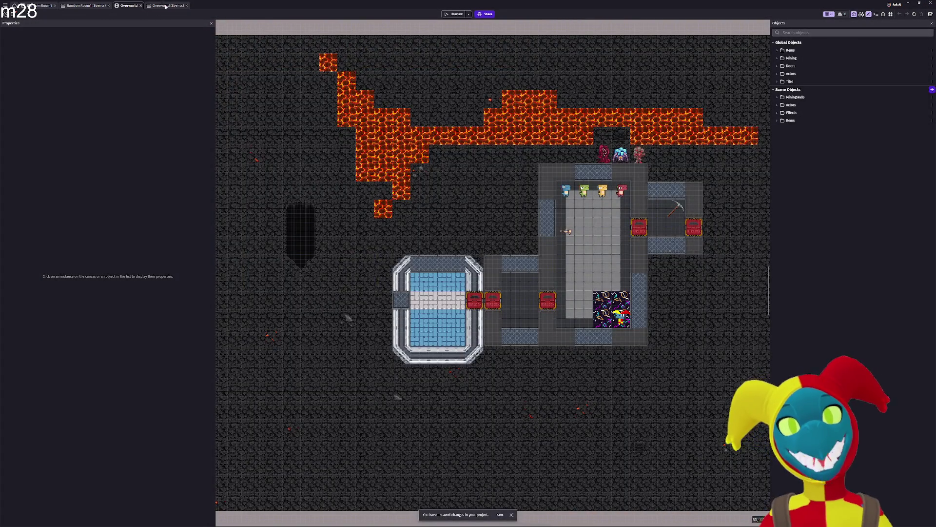
# Flip through the Overworld and RandomRoom1 event sheets, ending on the RandomRoom1 scene layout.
pyautogui.click(169, 5)
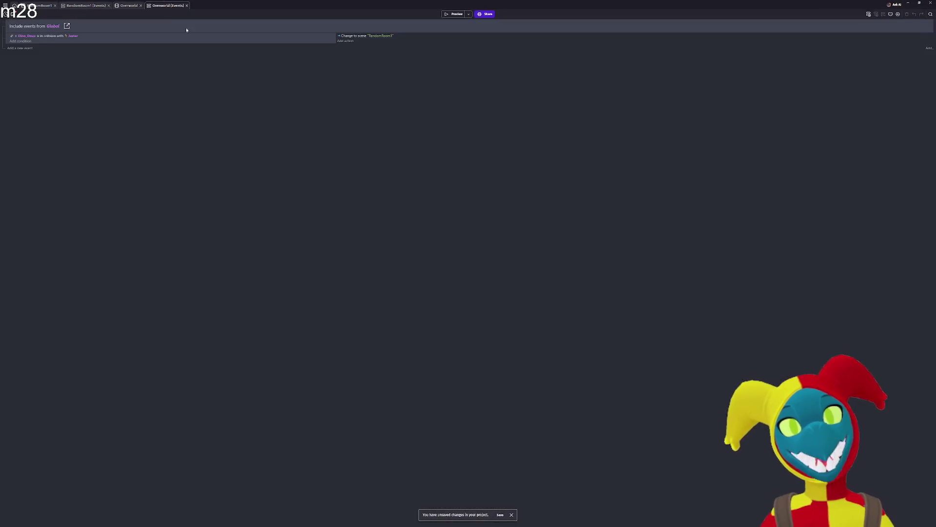
pyautogui.click(87, 6)
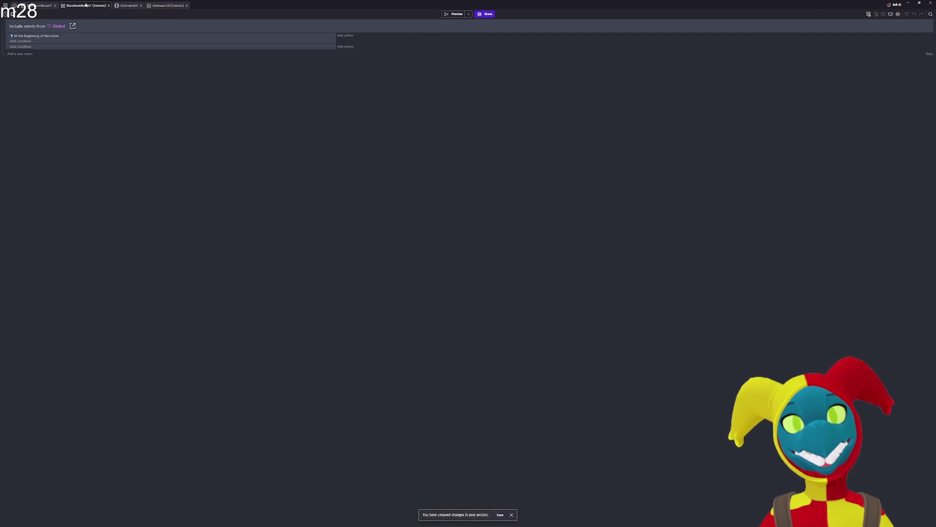
pyautogui.click(129, 5)
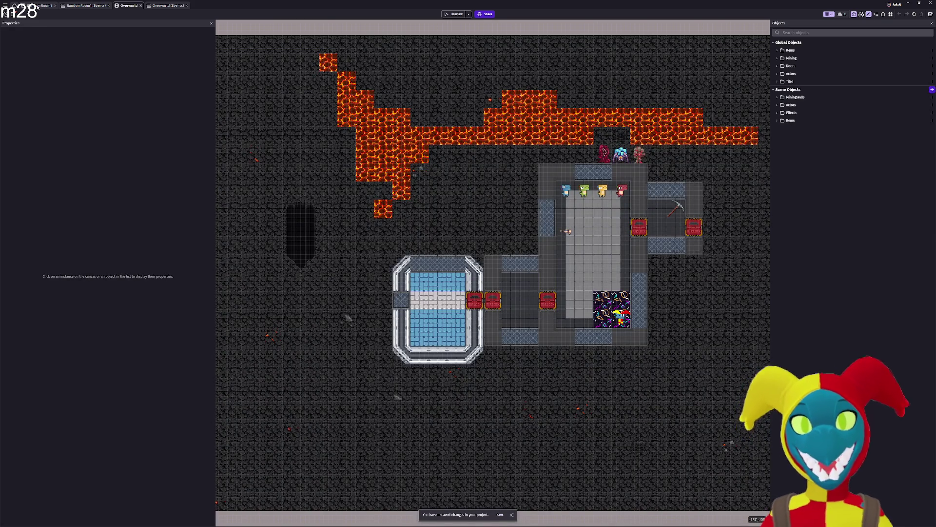
pyautogui.click(38, 6)
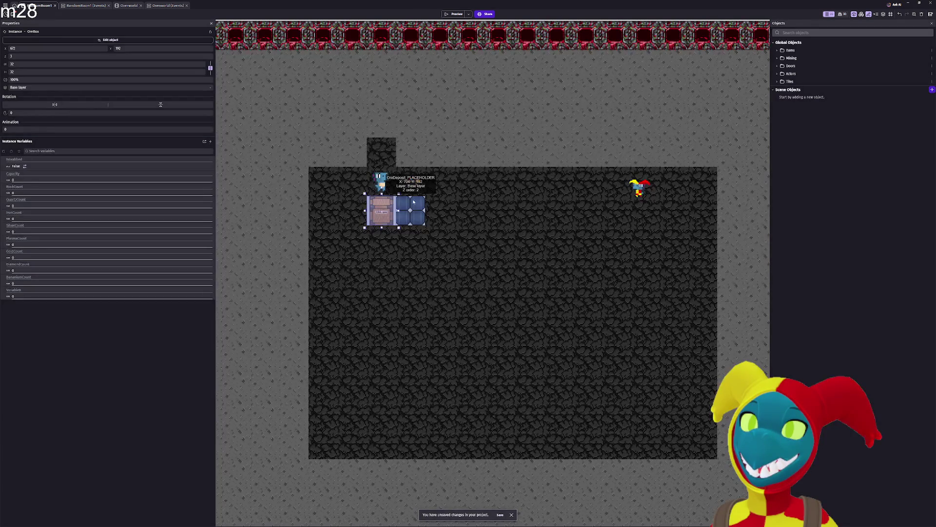
# Inspect the OreDeposit_PLACEHOLDER instance, then switch over to the YouTube browser window.
pyautogui.click(413, 201)
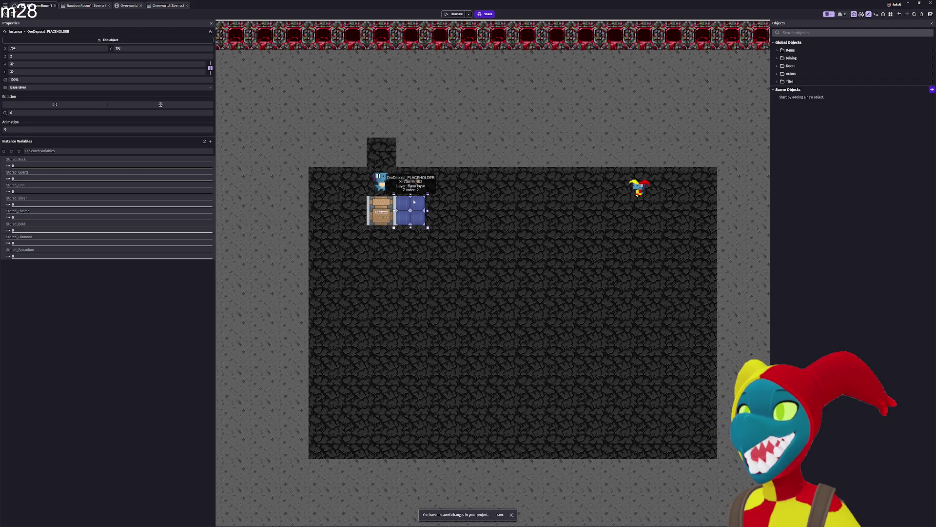
pyautogui.hotkey('alt', 'Tab')
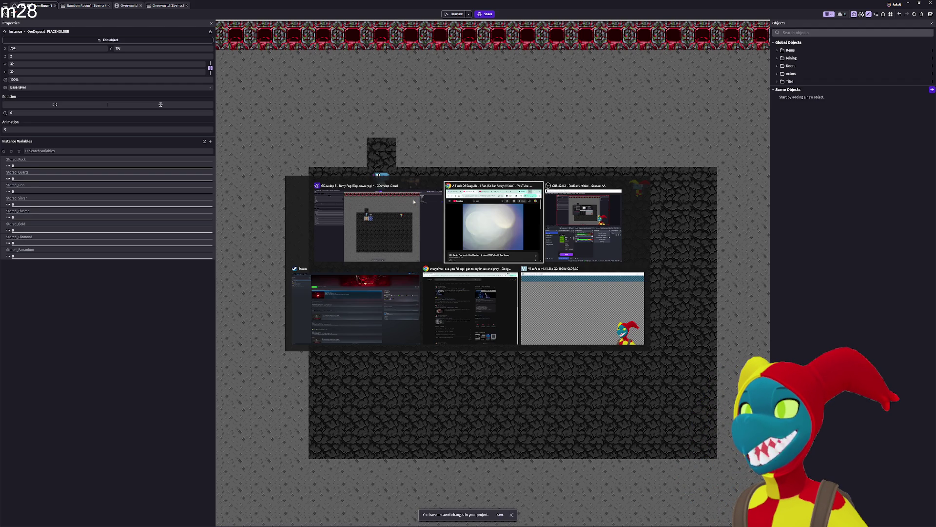
pyautogui.press('Escape')
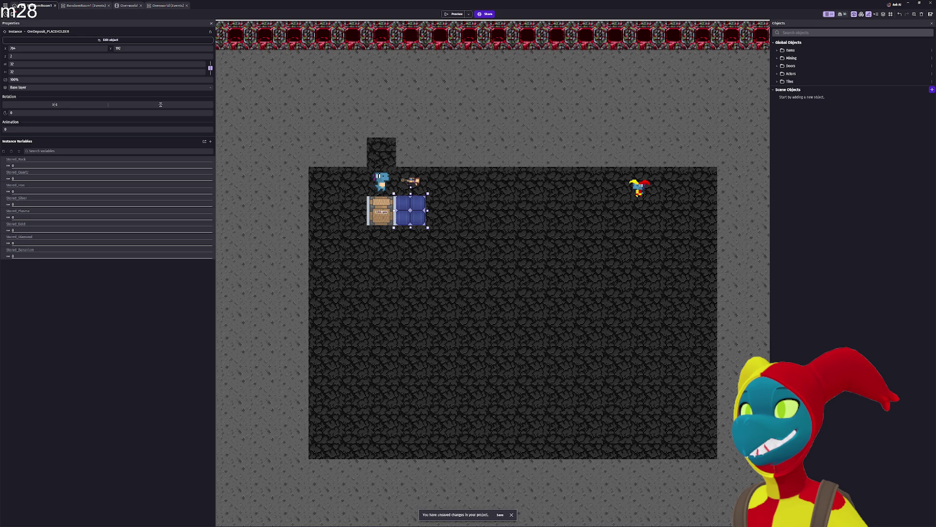
pyautogui.hotkey('alt', 'Tab')
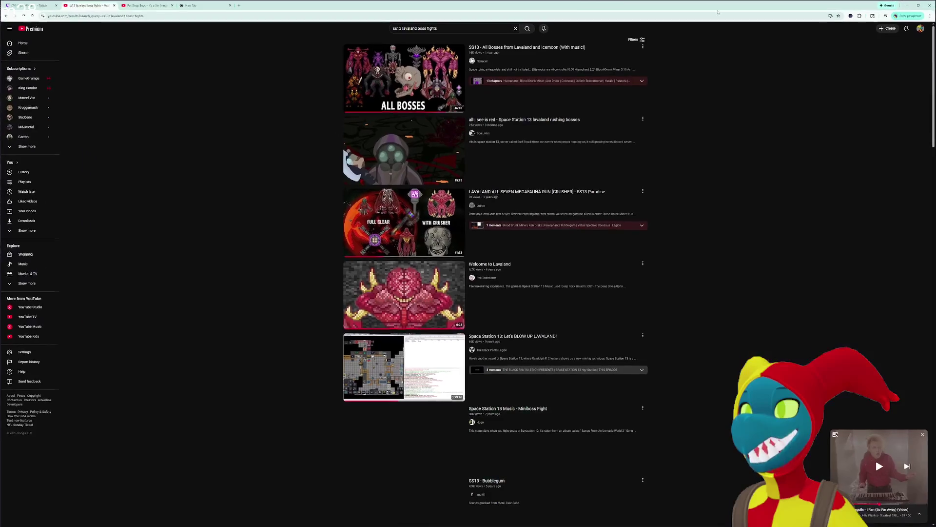
# Play 'SS13 - All Bosses from Lavaland and Icemoon (With music!)' fullscreen, restarted from the beginning.
pyautogui.click(422, 82)
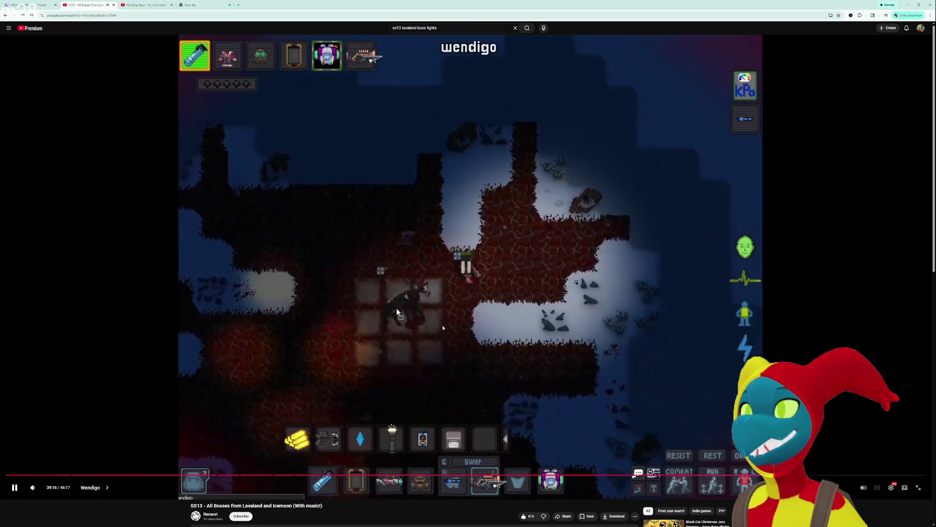
pyautogui.doubleClick(442, 325)
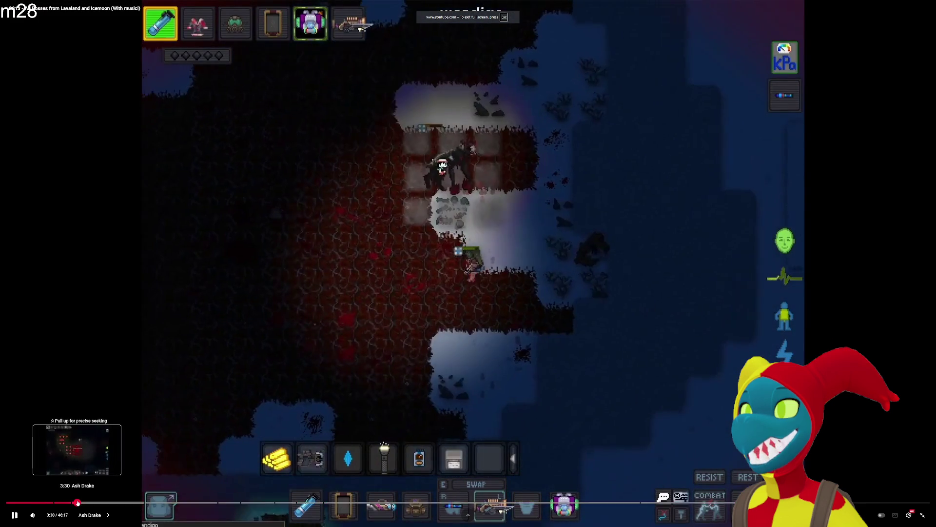
pyautogui.click(77, 502)
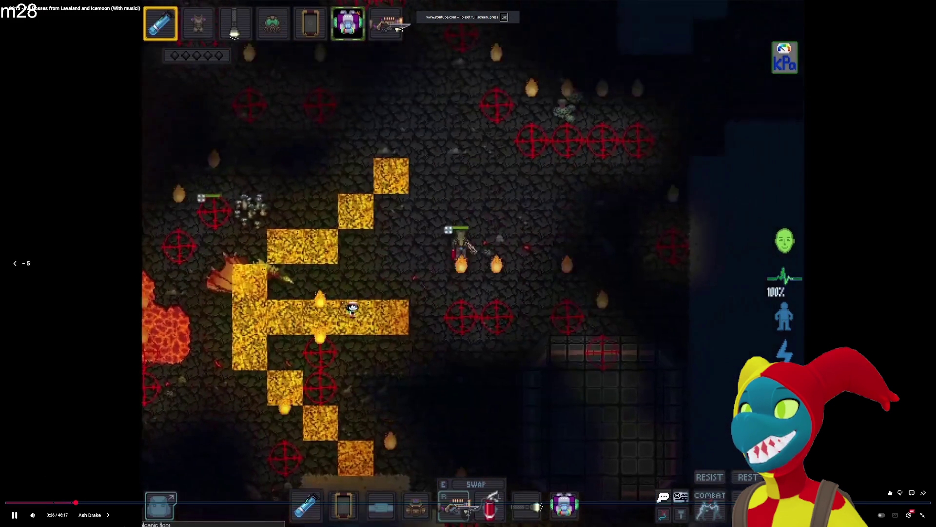
pyautogui.press('Left')
pyautogui.press('Left')
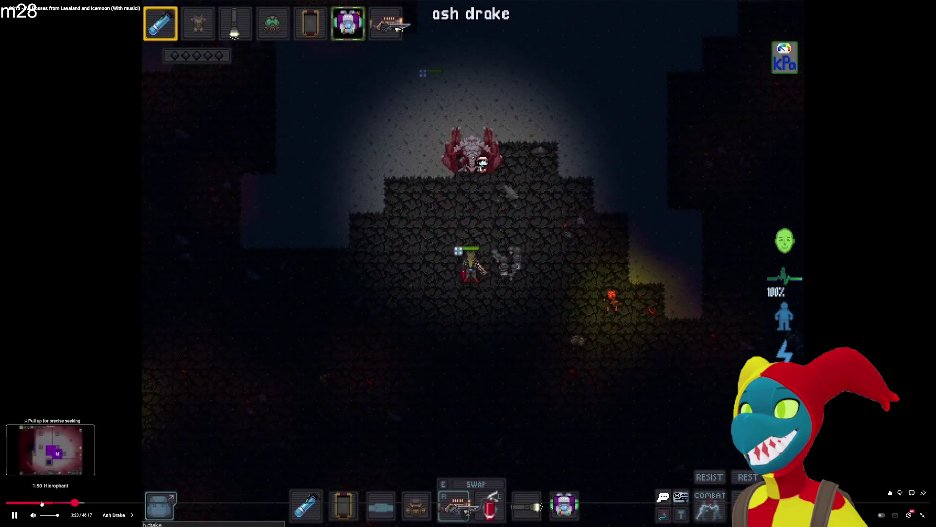
pyautogui.click(7, 502)
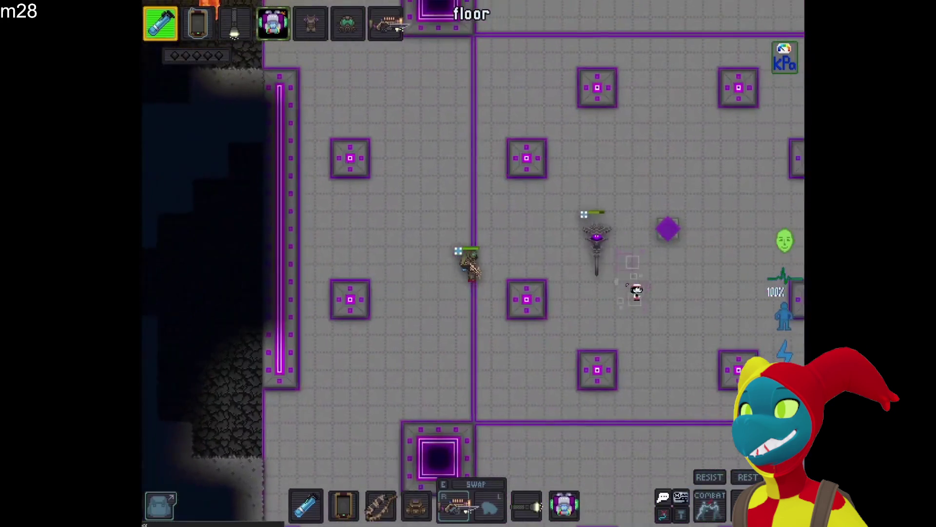
pyautogui.press('d')
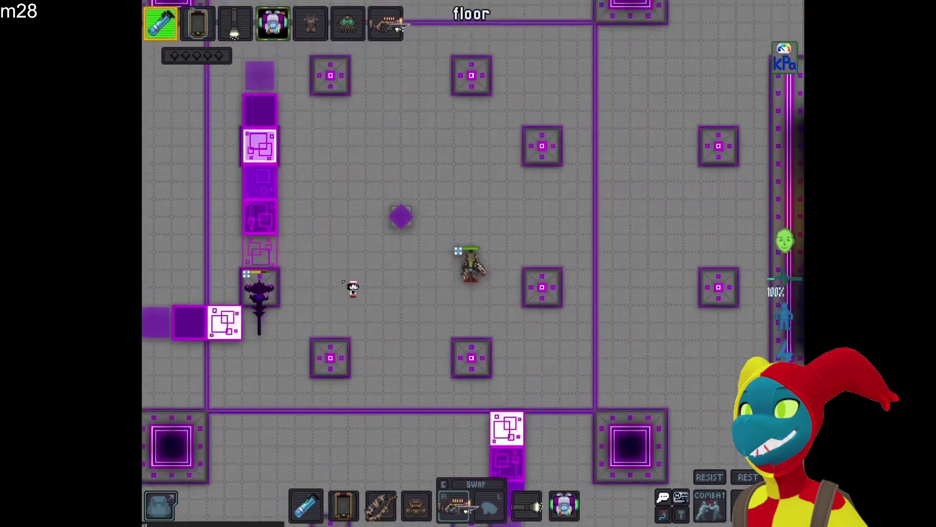
pyautogui.press('w')
pyautogui.press('a')
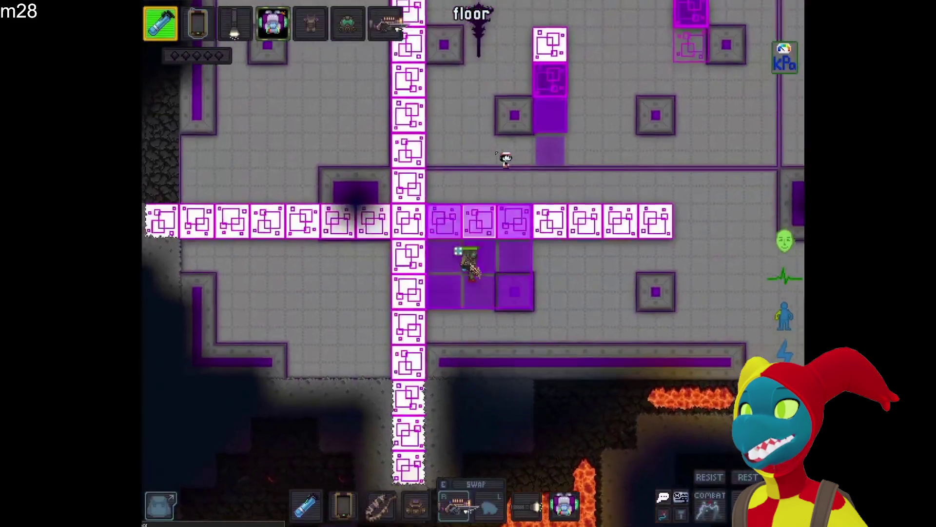
pyautogui.press('w')
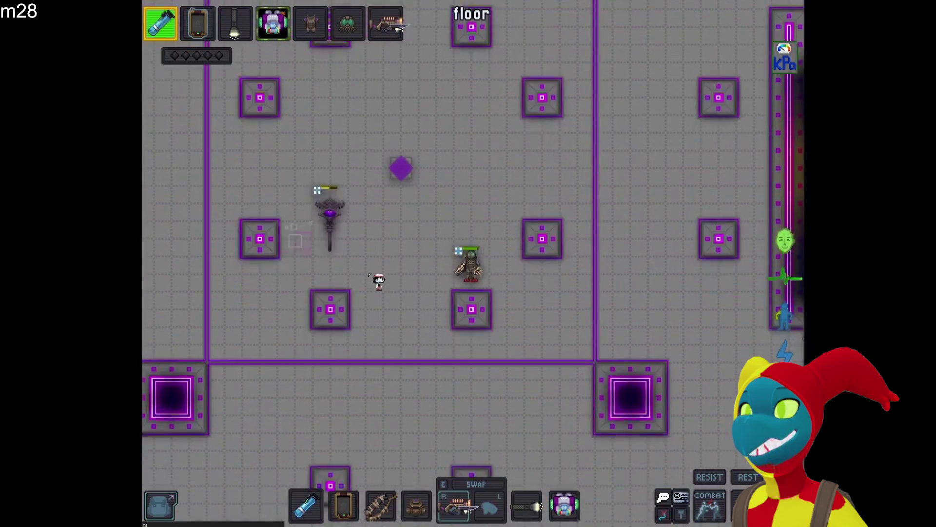
pyautogui.press('a')
pyautogui.press('s')
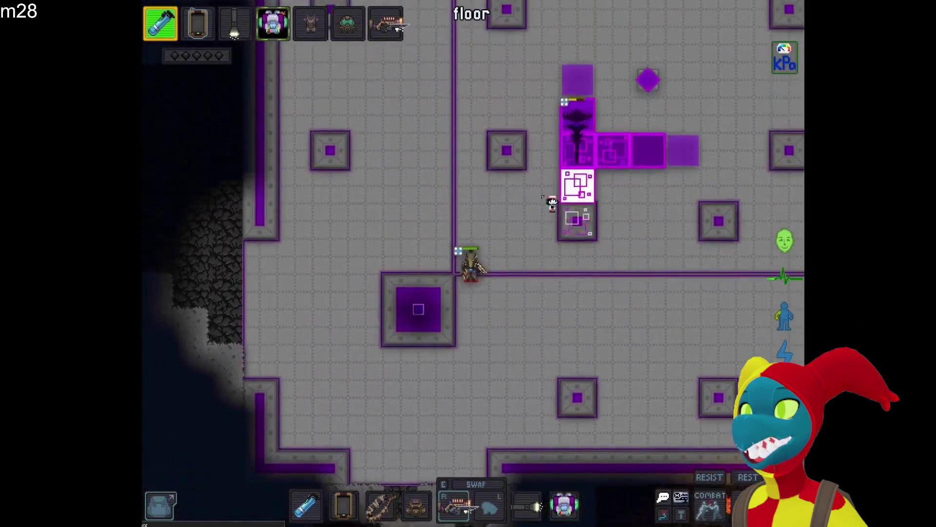
pyautogui.press('s')
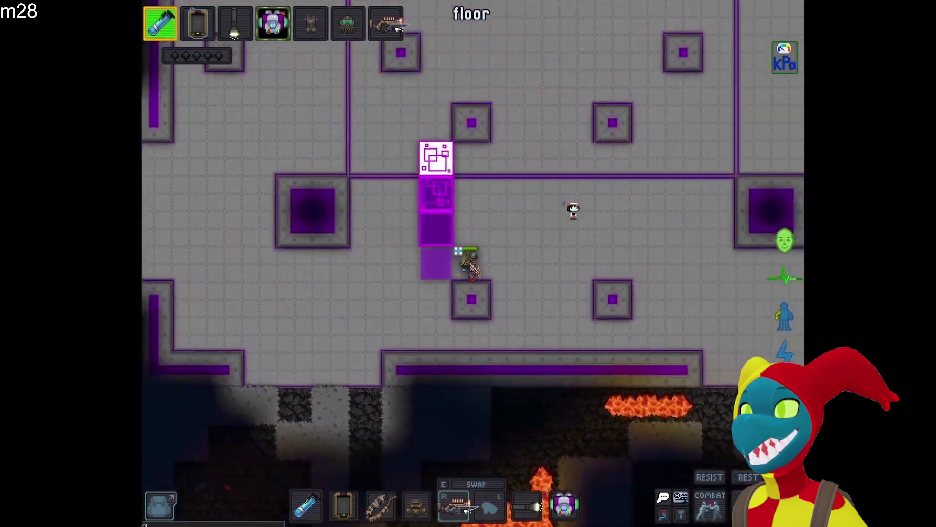
pyautogui.press('w')
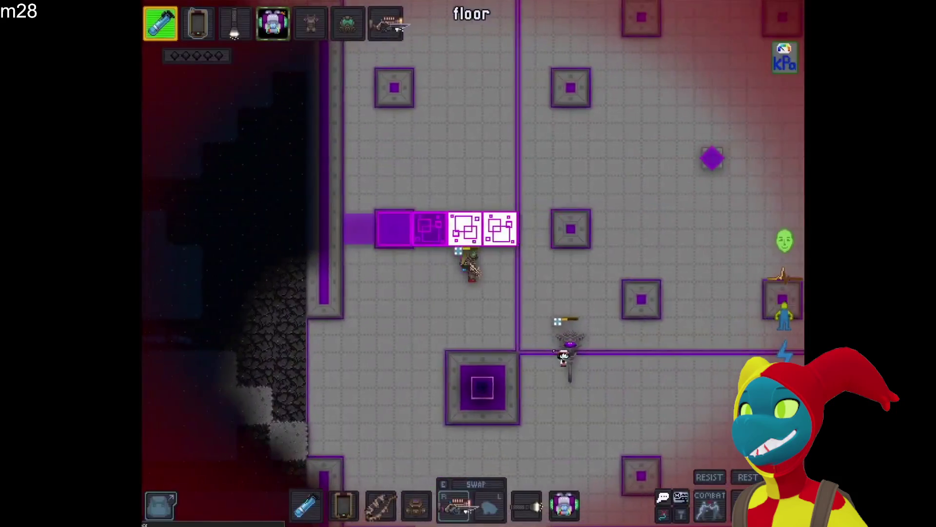
pyautogui.click(537, 353)
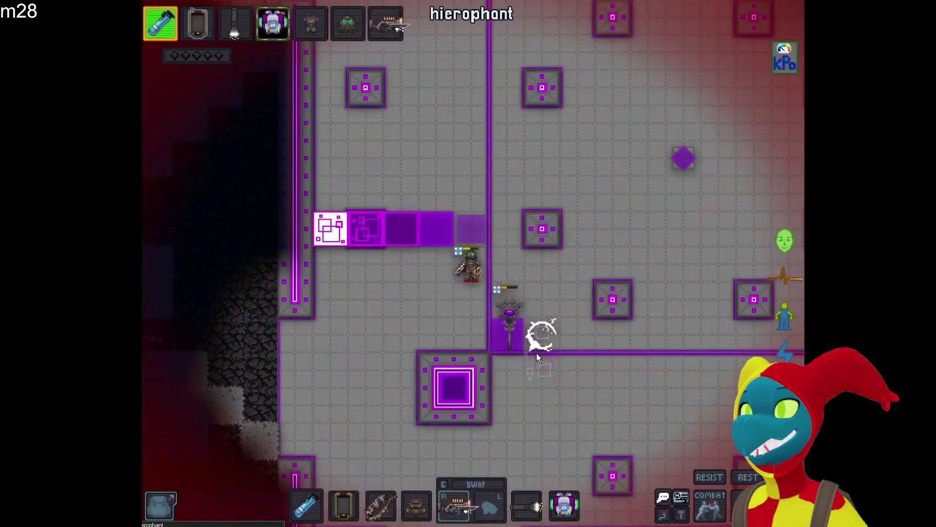
pyautogui.press('s')
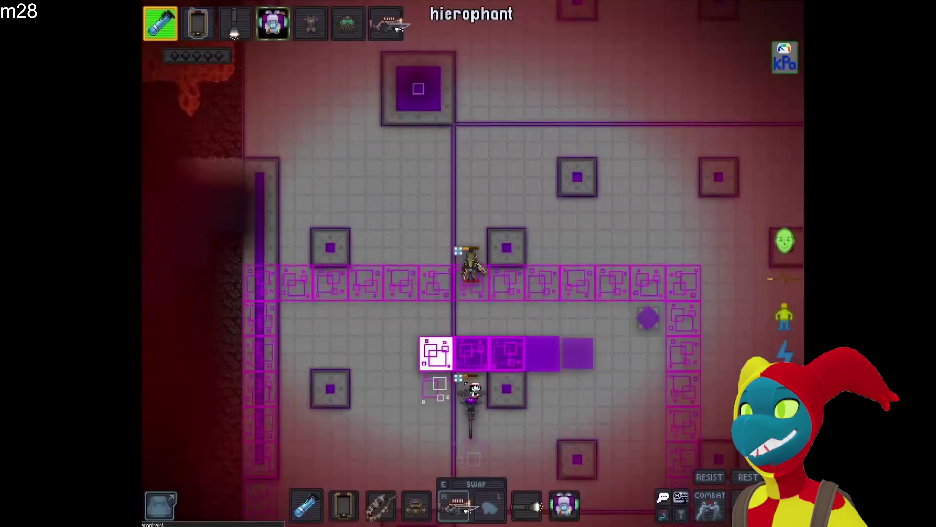
pyautogui.press('w')
pyautogui.press('s')
pyautogui.press('a')
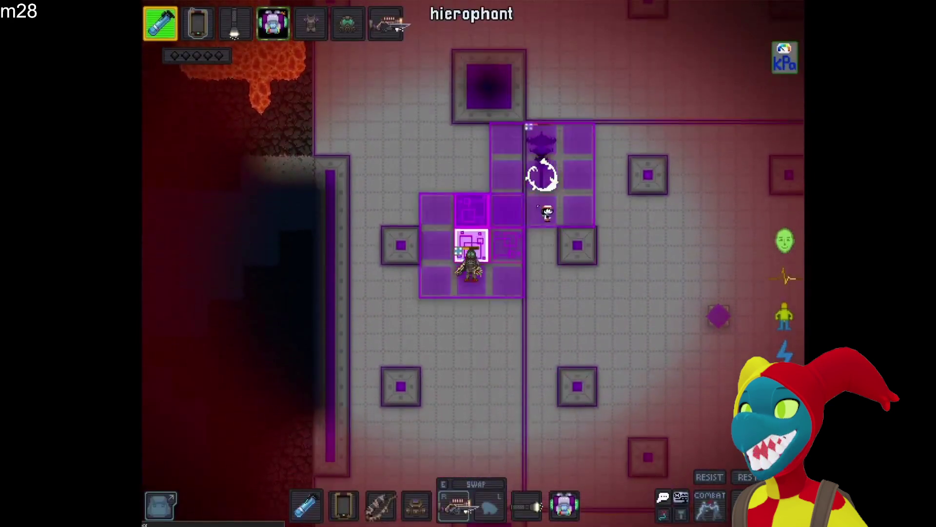
pyautogui.press('s')
pyautogui.press('d')
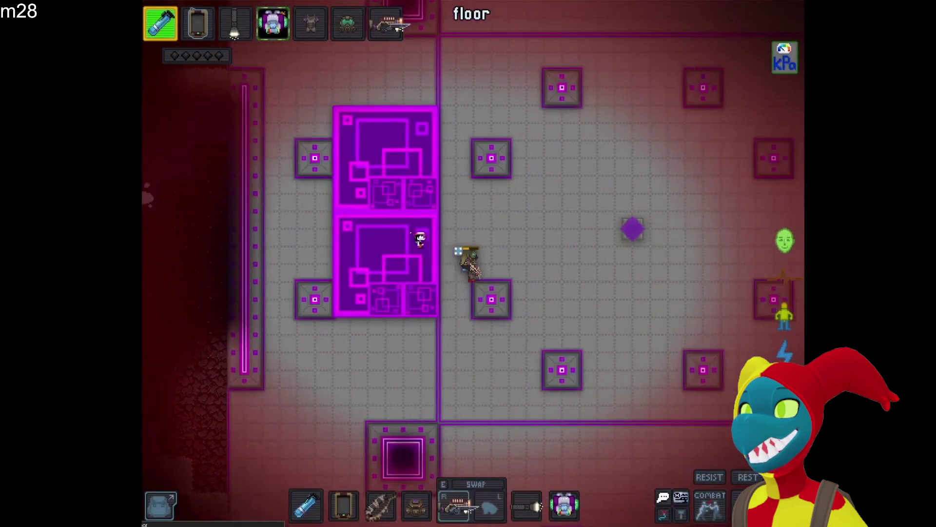
pyautogui.press('d')
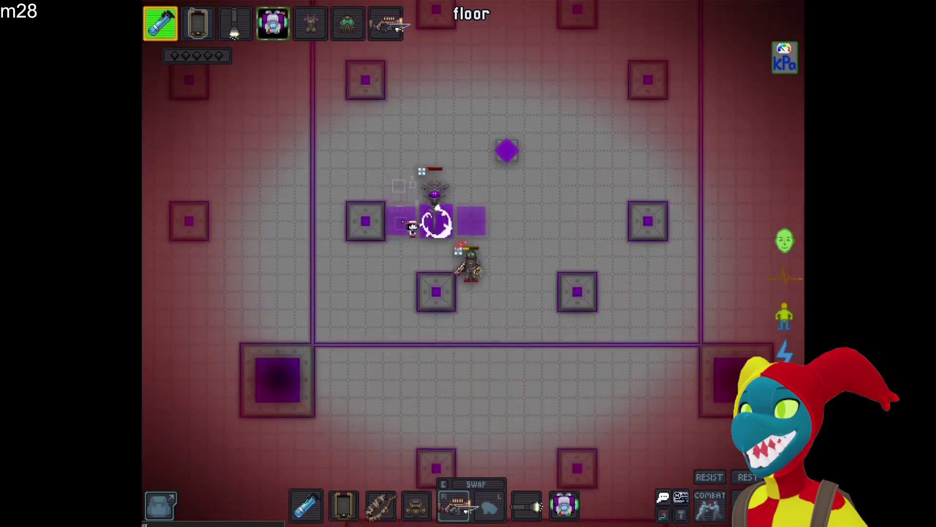
pyautogui.press('s')
pyautogui.press('w')
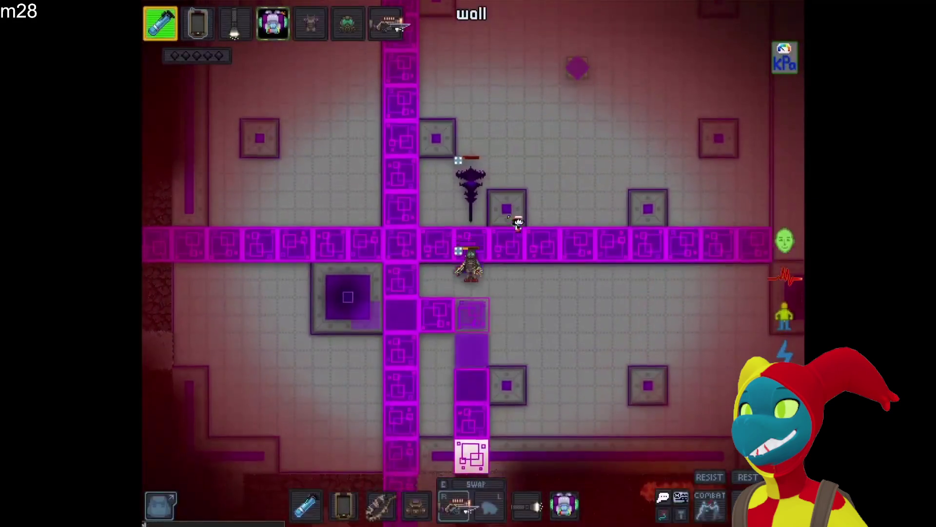
pyautogui.press('s')
pyautogui.press('d')
pyautogui.press('w')
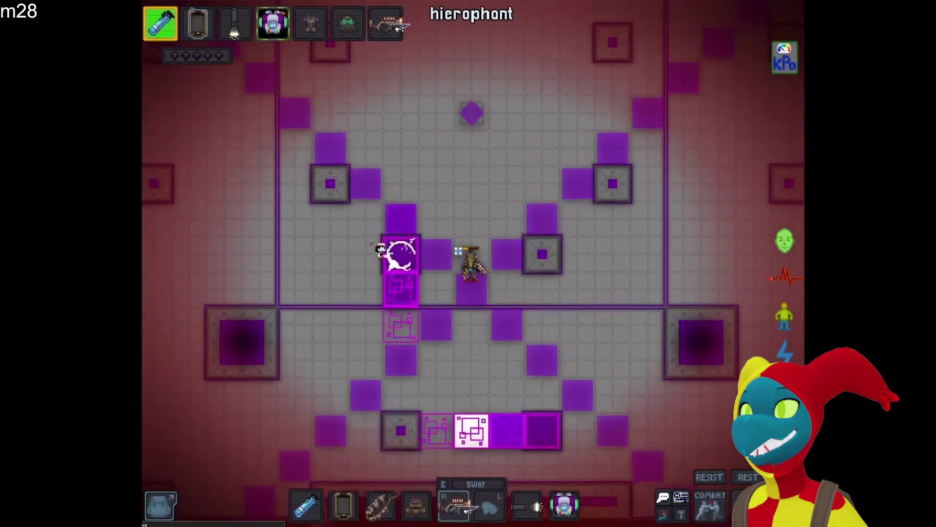
pyautogui.press('w')
pyautogui.press('a')
pyautogui.press('s')
pyautogui.press('a')
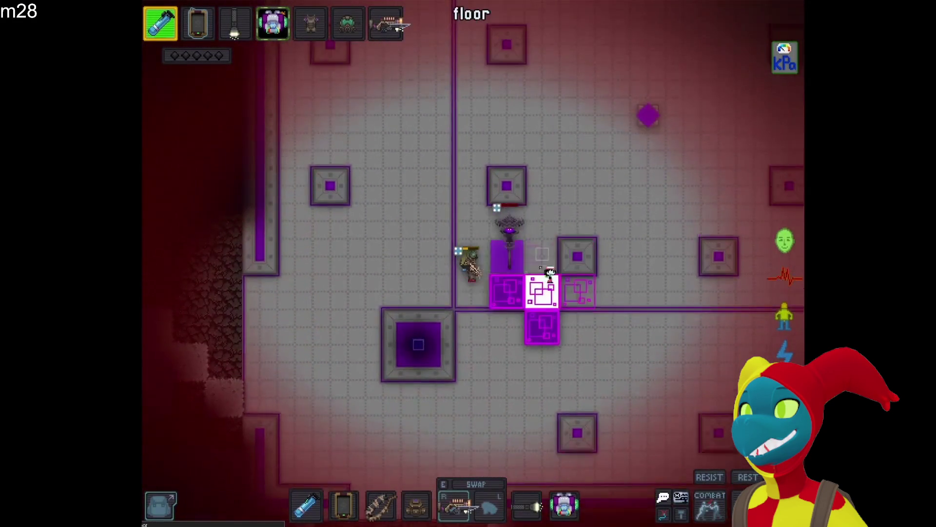
pyautogui.press('w')
pyautogui.press('a')
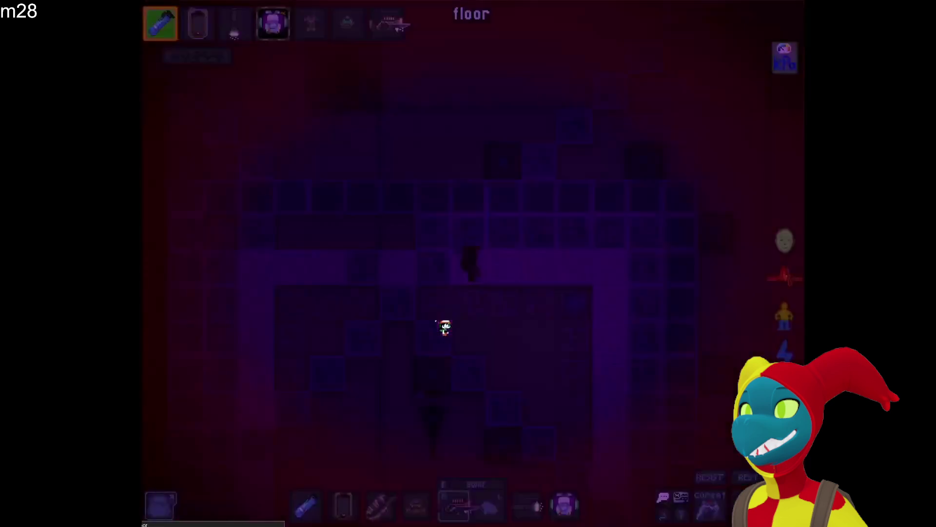
pyautogui.press('s')
pyautogui.press('w')
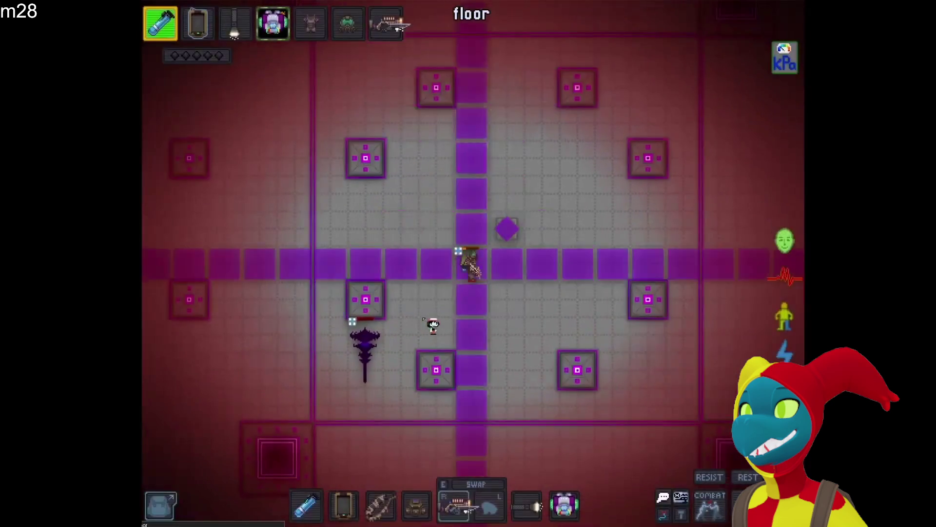
pyautogui.press('d')
pyautogui.press('s')
pyautogui.press('d')
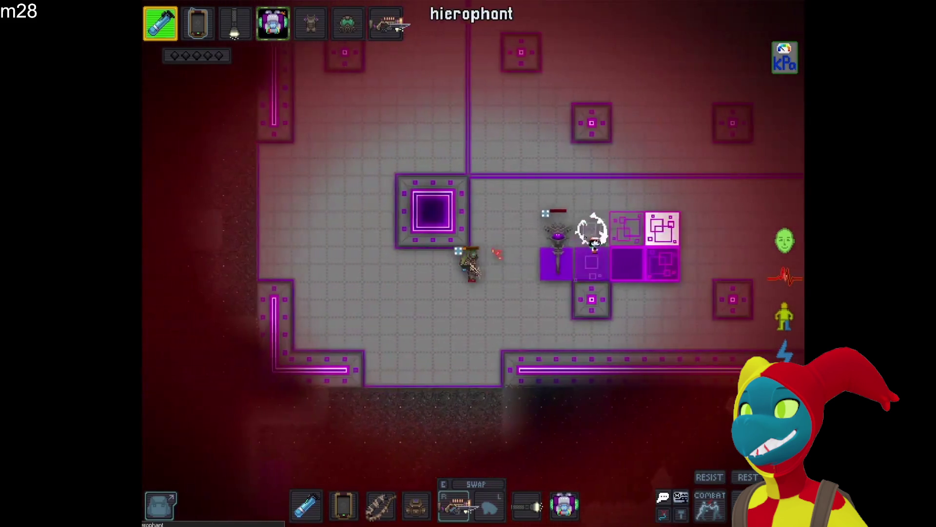
pyautogui.press('w')
pyautogui.press('a')
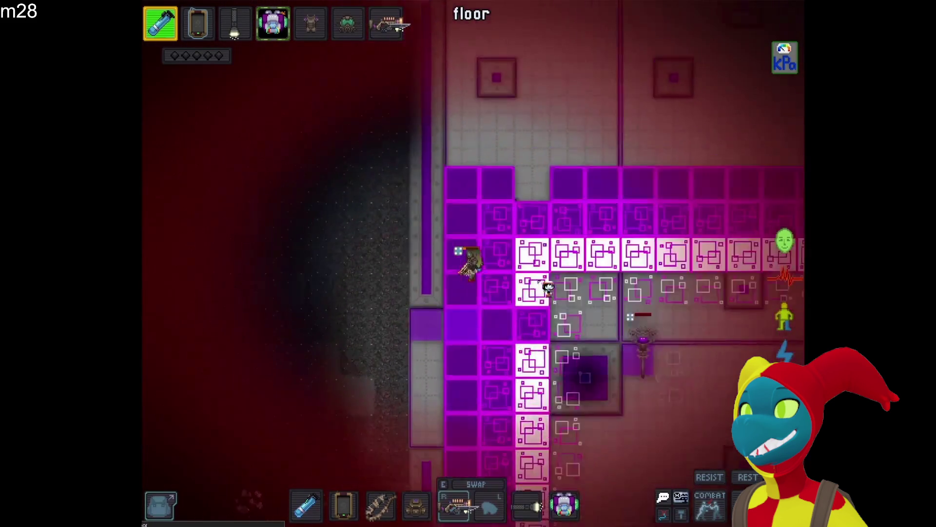
pyautogui.press('d')
pyautogui.press('s')
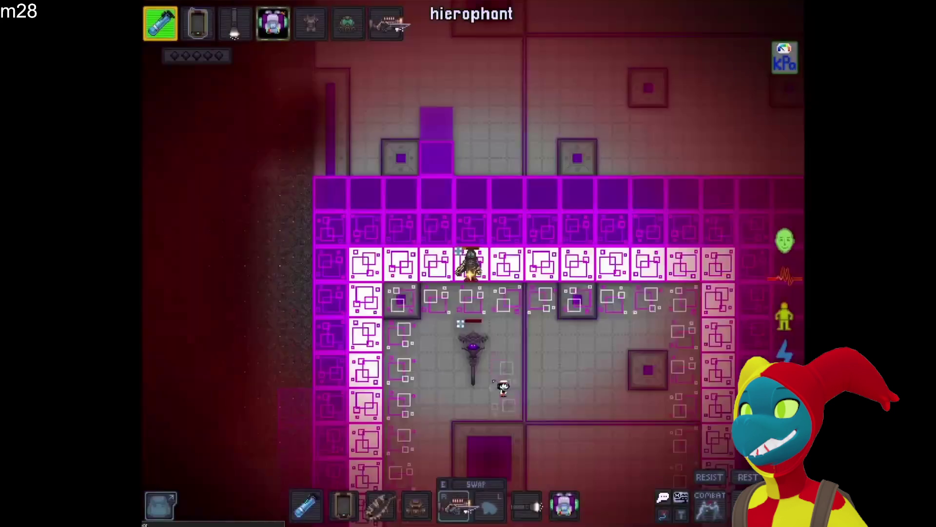
pyautogui.press('d')
pyautogui.press('s')
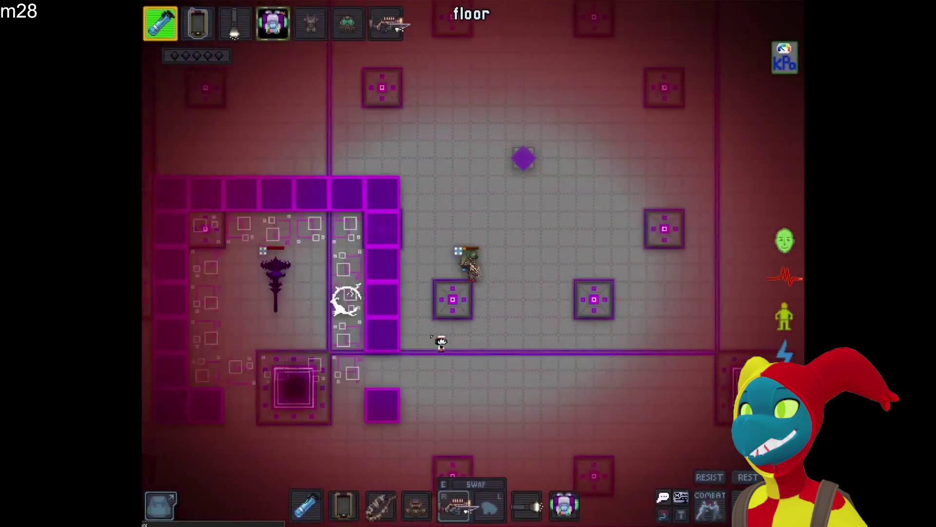
pyautogui.press('d')
pyautogui.press('s')
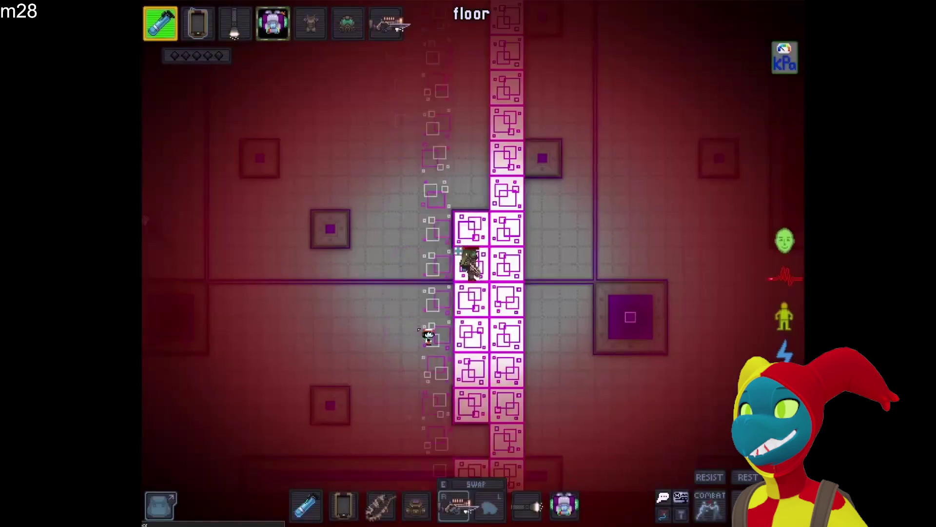
pyautogui.press('a')
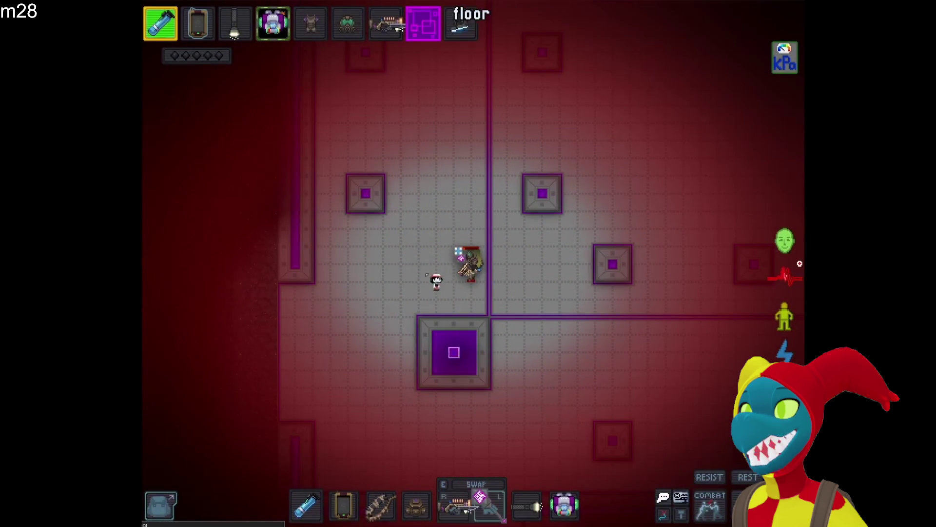
# Skip the boss video forward about 20 seconds to the dark volcanic cave footage.
pyautogui.press('d')
pyautogui.press('s')
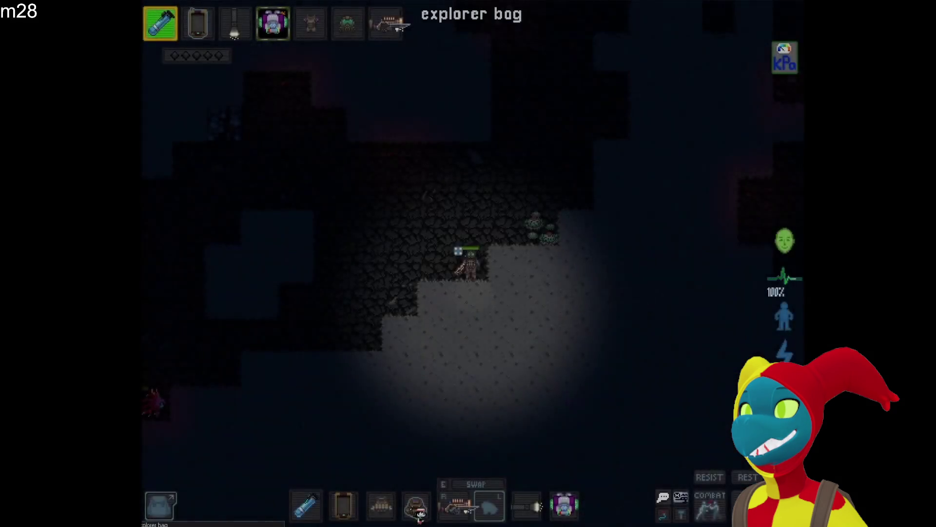
pyautogui.press('Right')
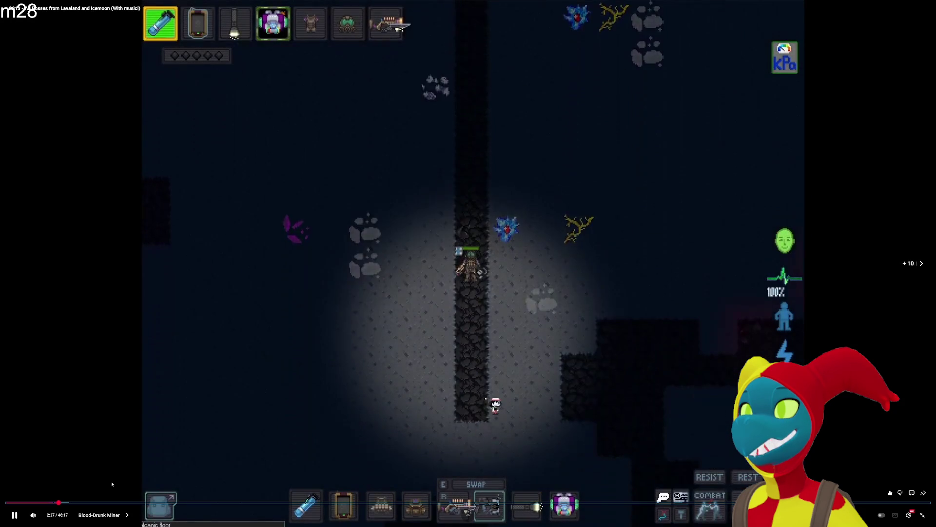
pyautogui.press('Right')
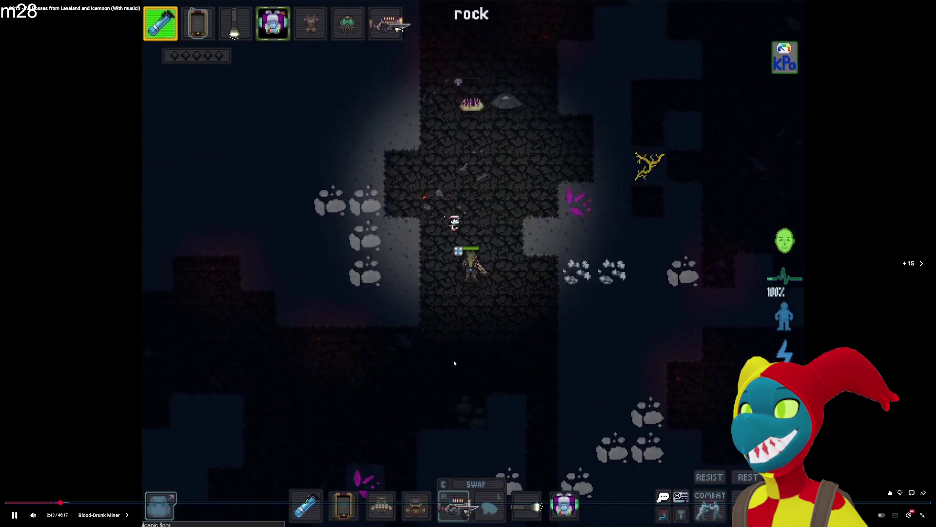
pyautogui.press('Right')
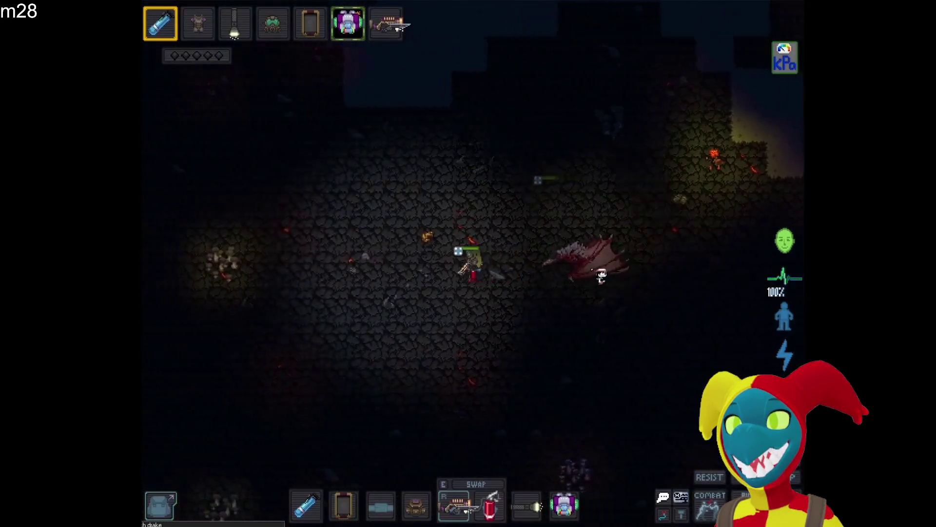
# Move the mining-game character around with the WASD keys while the boss video plays.
pyautogui.moveTo(550, 387)
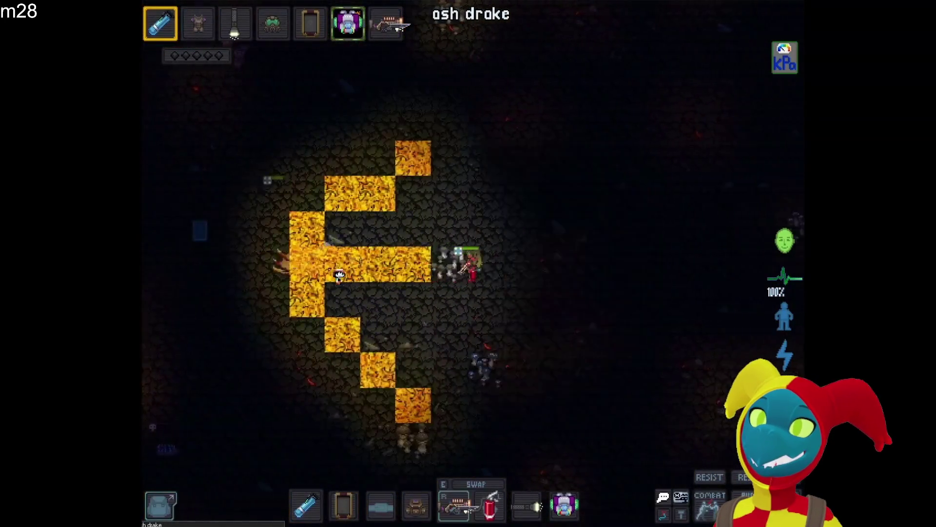
pyautogui.press('a')
pyautogui.press('d')
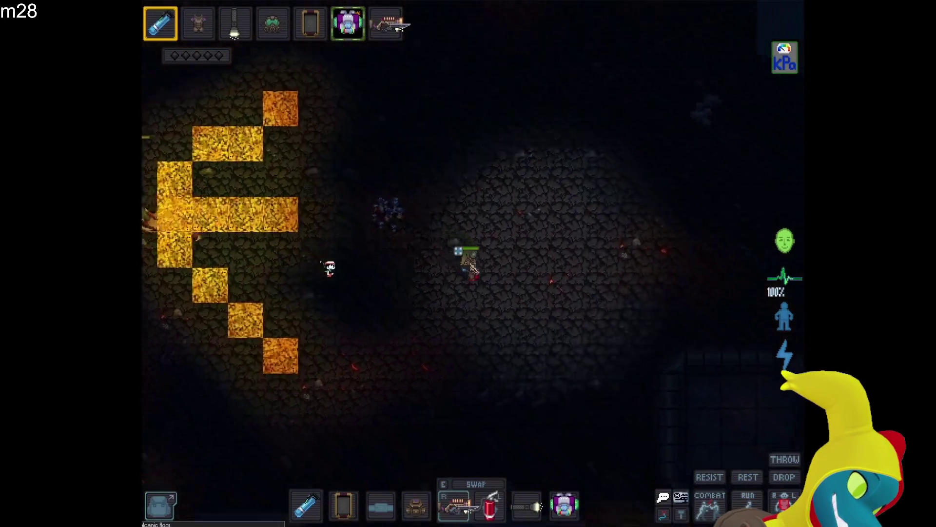
pyautogui.press('a')
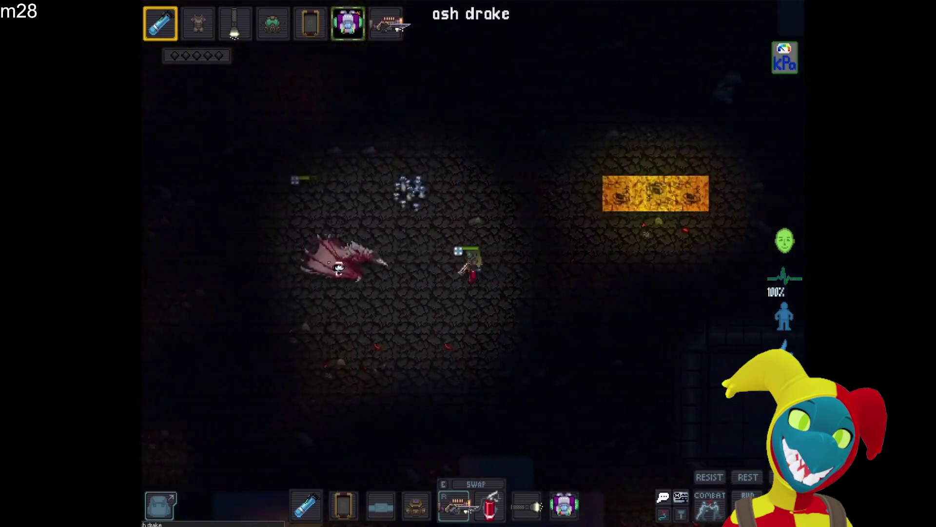
pyautogui.press('d')
pyautogui.press('w')
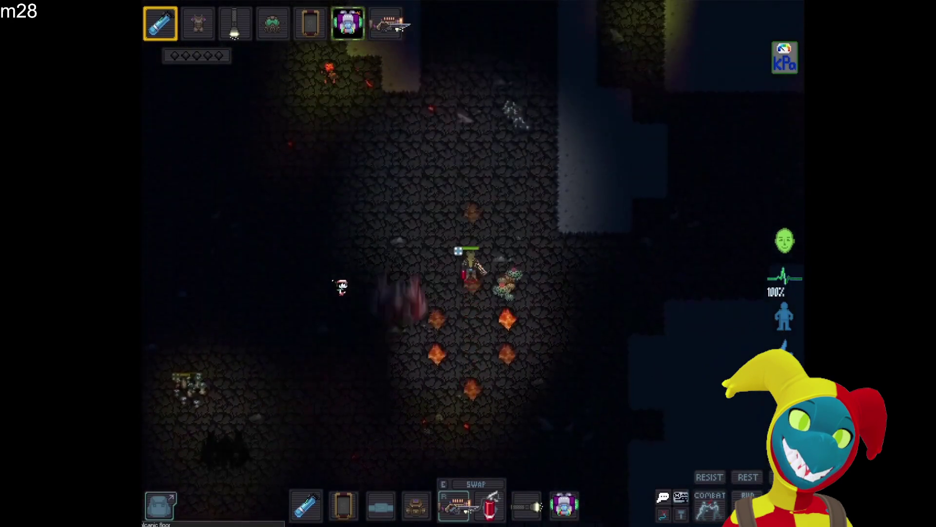
pyautogui.press('w')
pyautogui.press('a')
pyautogui.press('a')
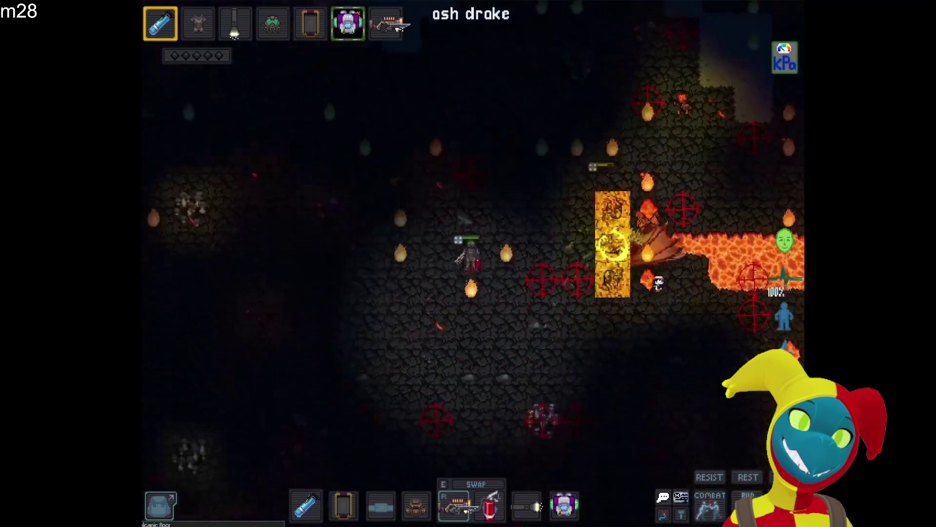
pyautogui.press('a')
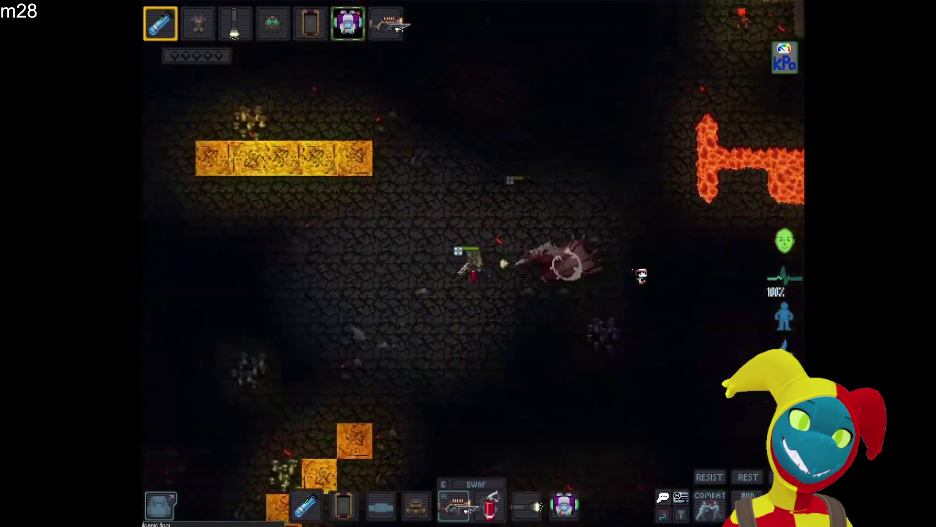
pyautogui.press('a')
pyautogui.press('a')
pyautogui.press('s')
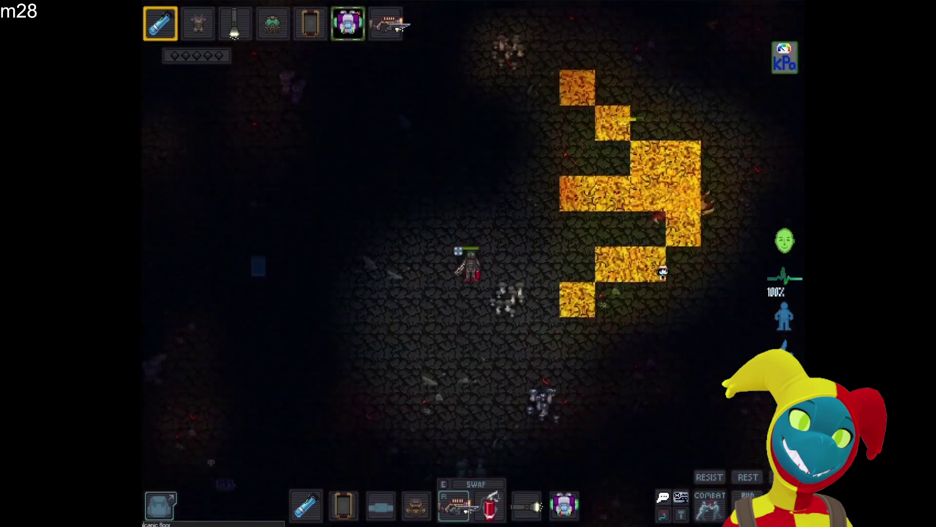
pyautogui.click(642, 291)
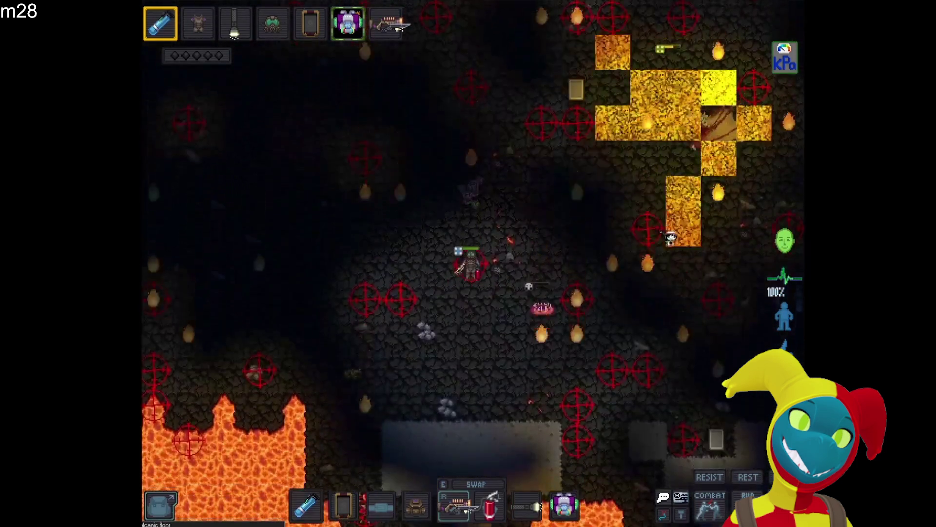
pyautogui.press('a')
pyautogui.press('a')
pyautogui.press('a')
pyautogui.press('a')
pyautogui.press('s')
pyautogui.press('a')
pyautogui.press('a')
pyautogui.press('a')
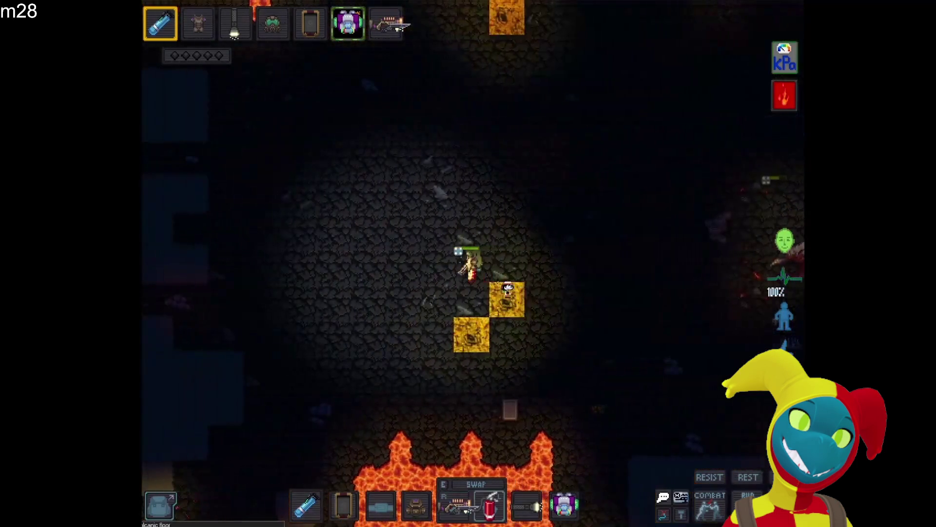
pyautogui.press('w')
pyautogui.press('d')
pyautogui.press('w')
pyautogui.press('d')
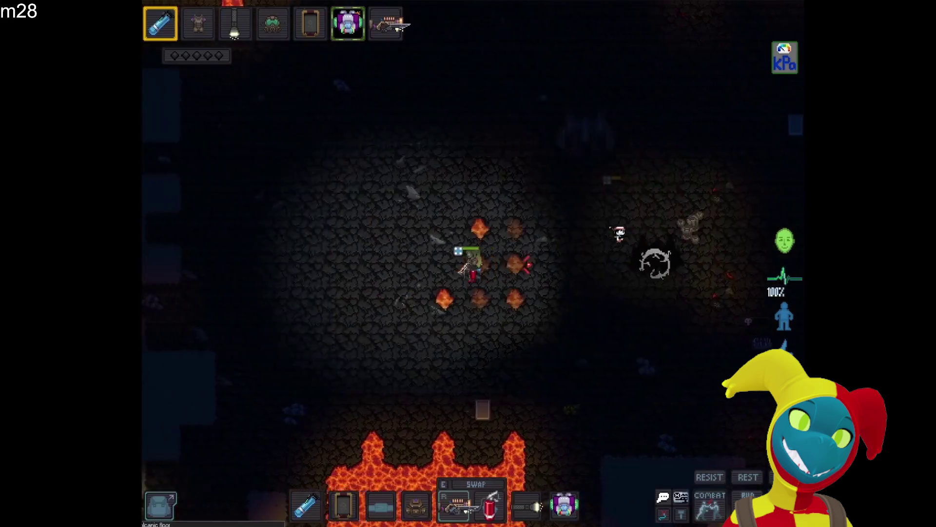
pyautogui.press('d')
pyautogui.press('d')
pyautogui.press('d')
pyautogui.press('d')
pyautogui.press('d')
pyautogui.press('w')
pyautogui.press('w')
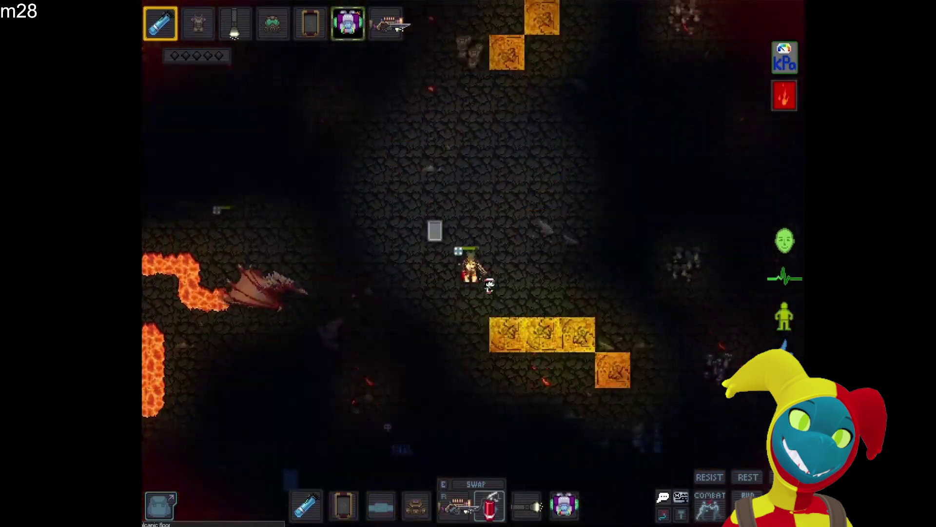
pyautogui.press('d')
pyautogui.press('d')
pyautogui.press('d')
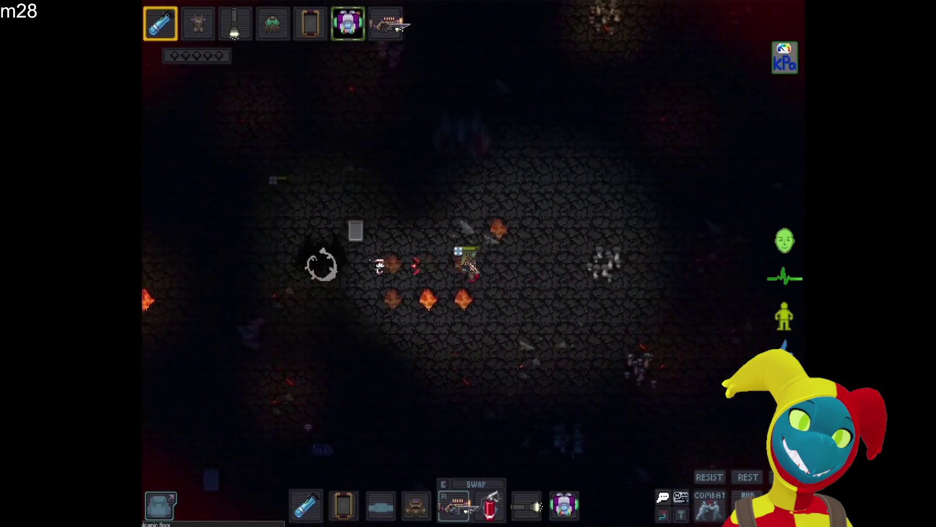
pyautogui.press('d')
pyautogui.press('d')
pyautogui.press('a')
pyautogui.press('a')
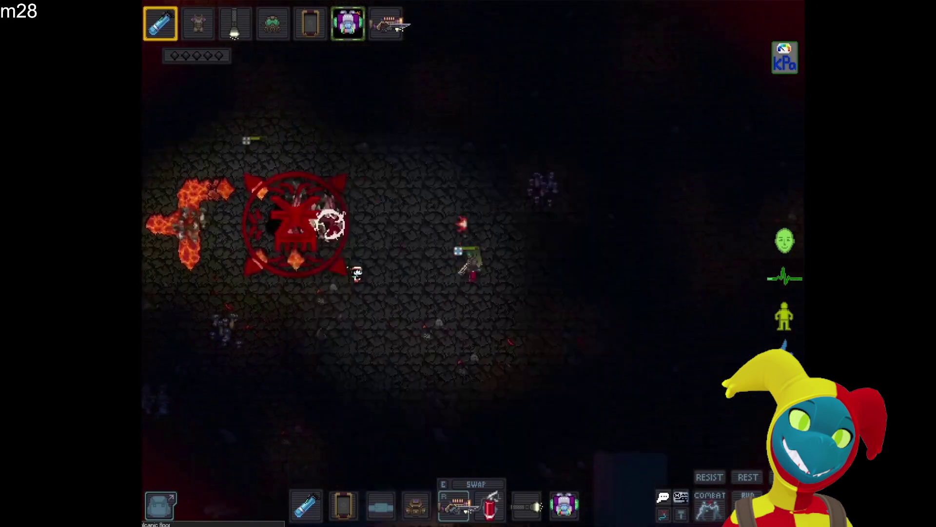
pyautogui.press('s')
pyautogui.press('a')
pyautogui.press('a')
pyautogui.press('a')
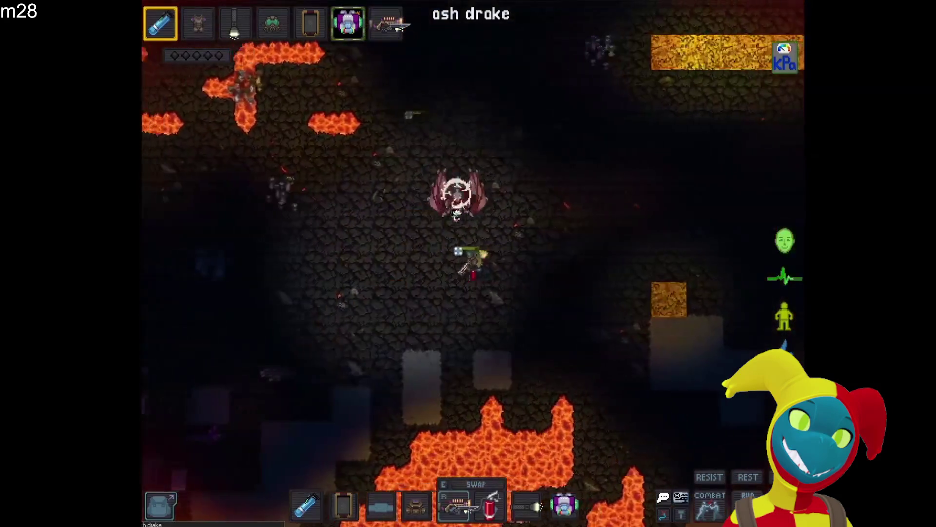
pyautogui.press('a')
pyautogui.press('a')
pyautogui.press('a')
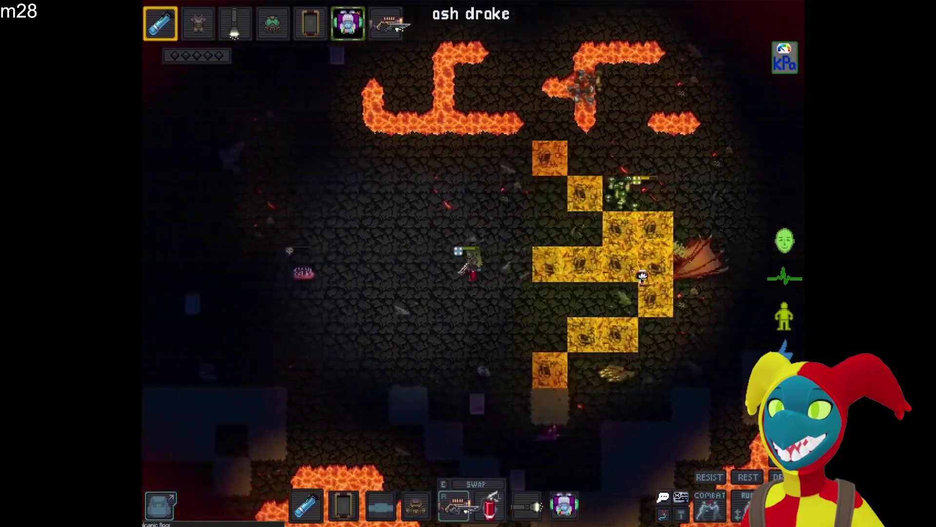
pyautogui.press('d')
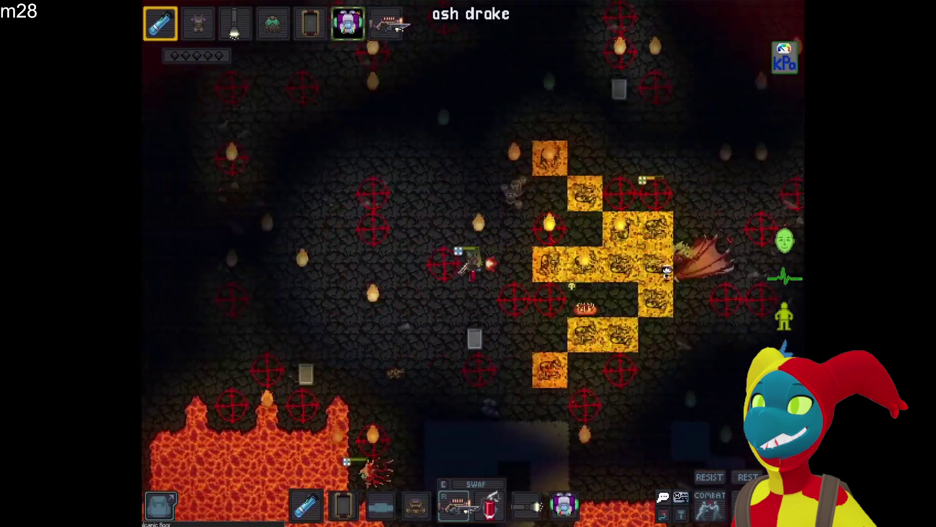
pyautogui.press('a')
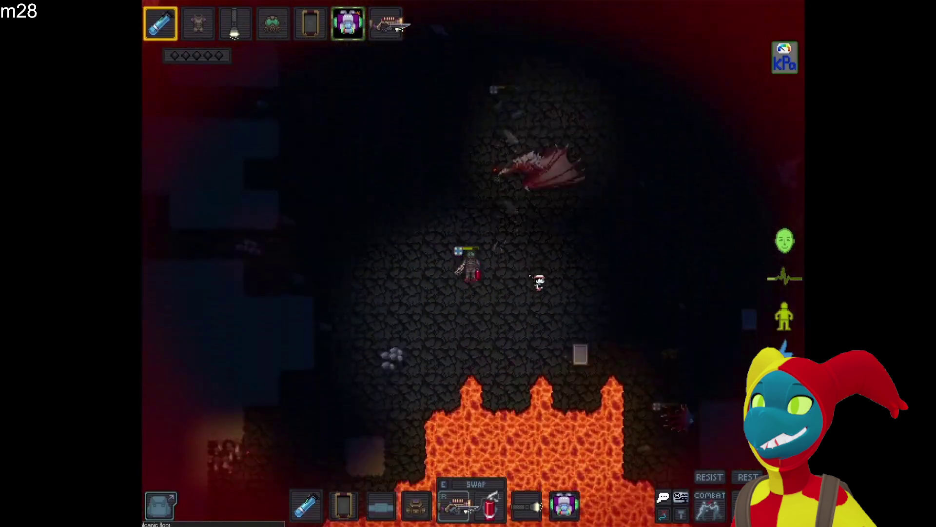
pyautogui.press('d')
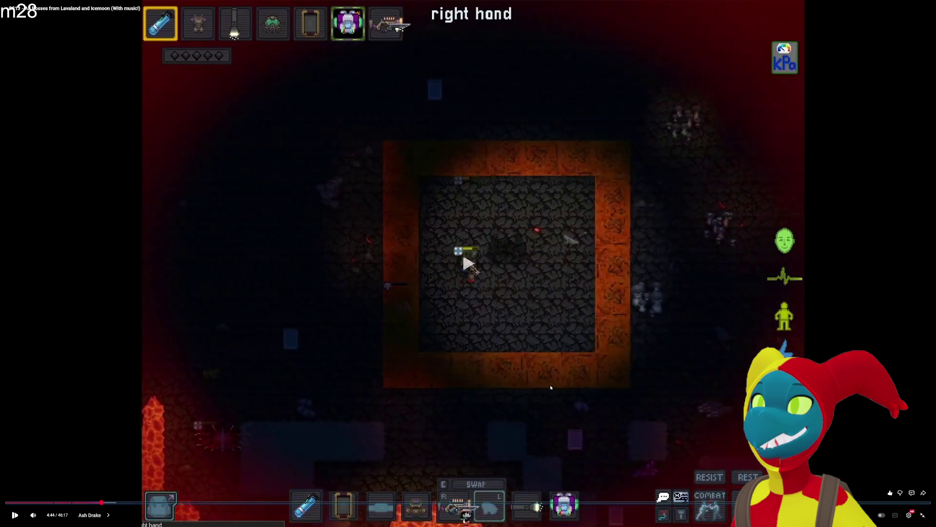
# Rewind the ash drake fight video five seconds to around 4:53.
pyautogui.click(551, 387)
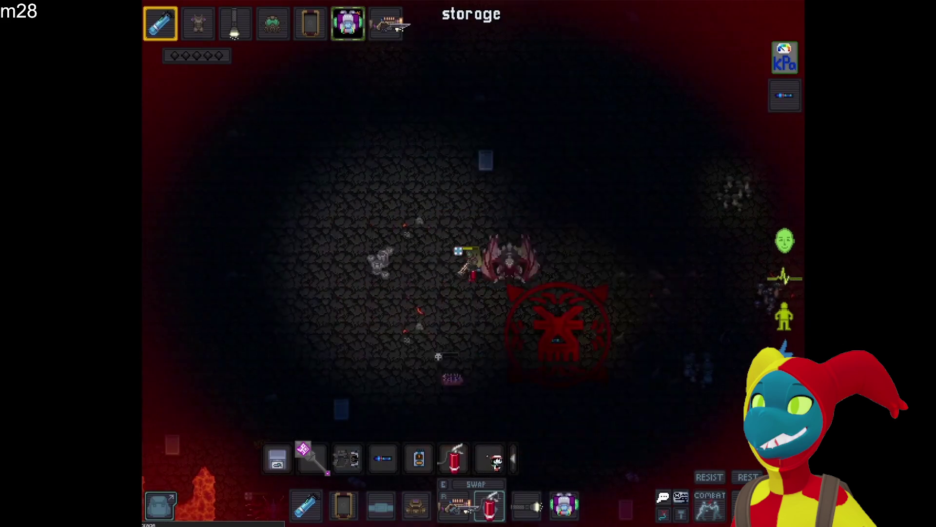
pyautogui.click(550, 387)
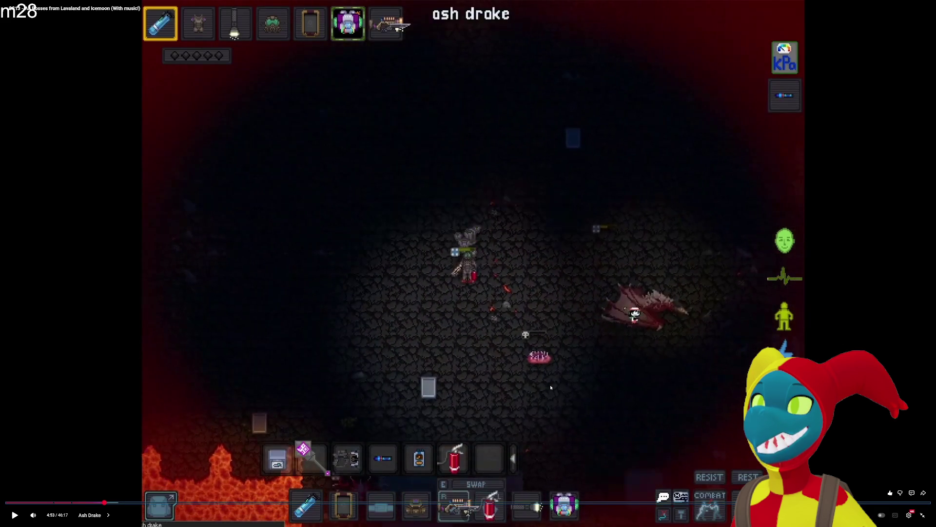
pyautogui.press('Left')
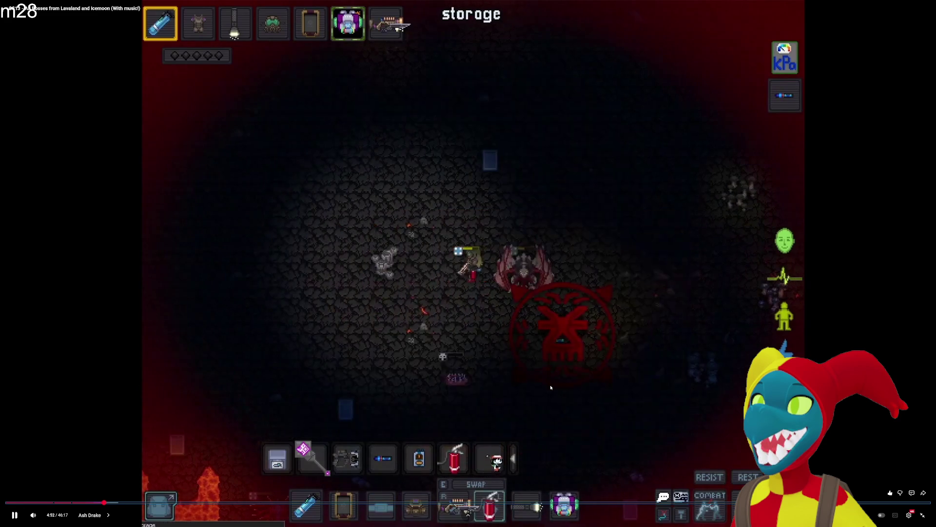
pyautogui.press('space')
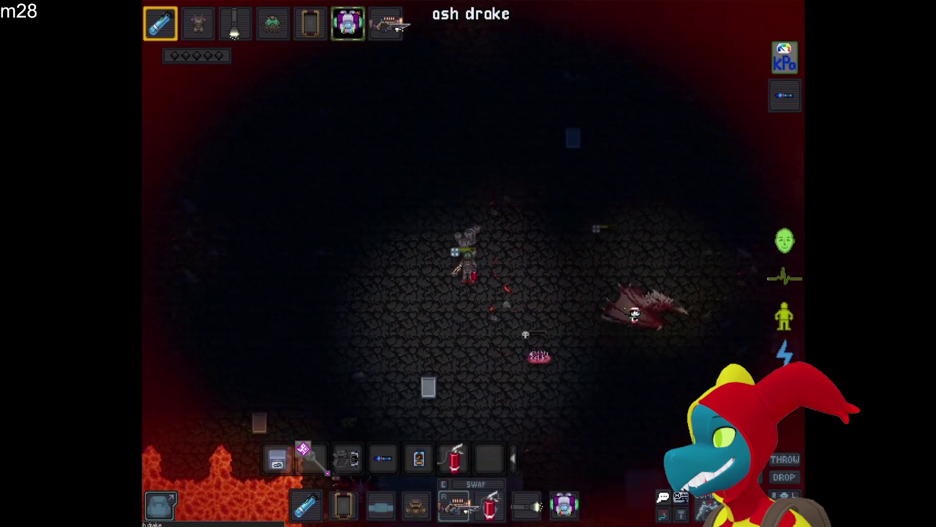
pyautogui.moveTo(551, 388)
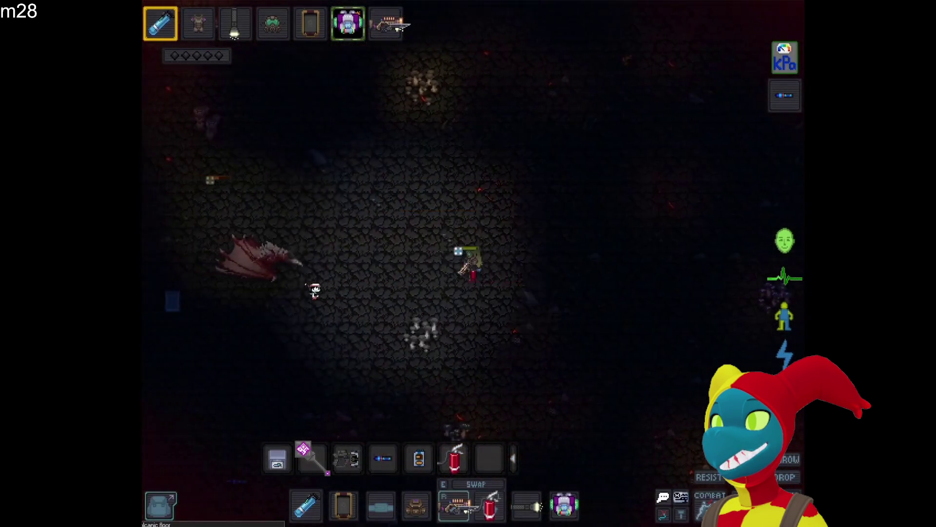
# Weave the character around the ash drake's lava tiles with the WASD keys.
pyautogui.click(335, 272)
pyautogui.press('s')
pyautogui.press('s')
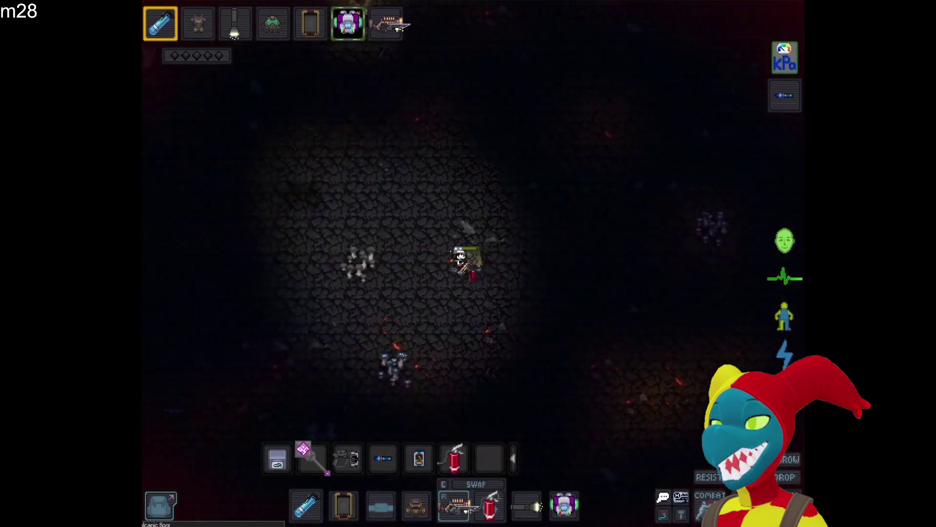
pyautogui.press('d')
pyautogui.press('d')
pyautogui.press('d')
pyautogui.press('s')
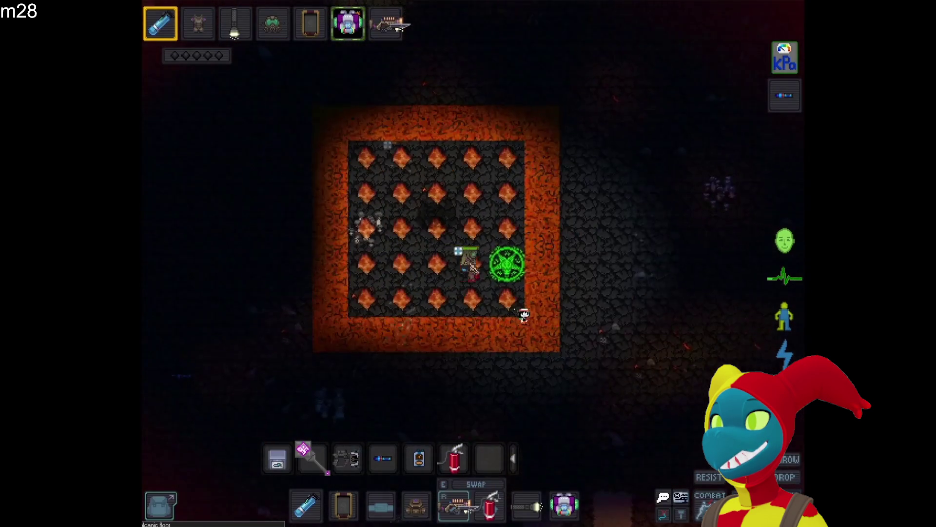
pyautogui.press('d')
pyautogui.press('a')
pyautogui.press('w')
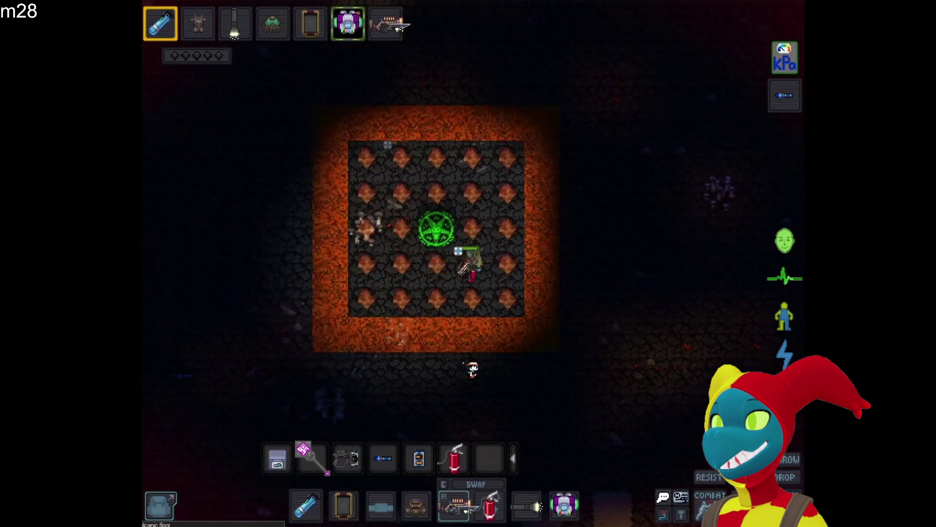
pyautogui.press('a')
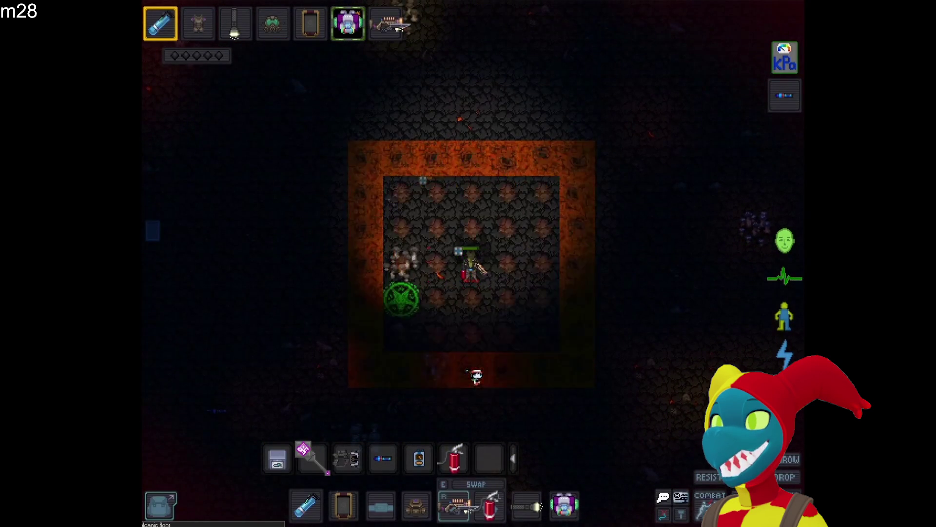
pyautogui.press('a')
pyautogui.press('a')
pyautogui.press('s')
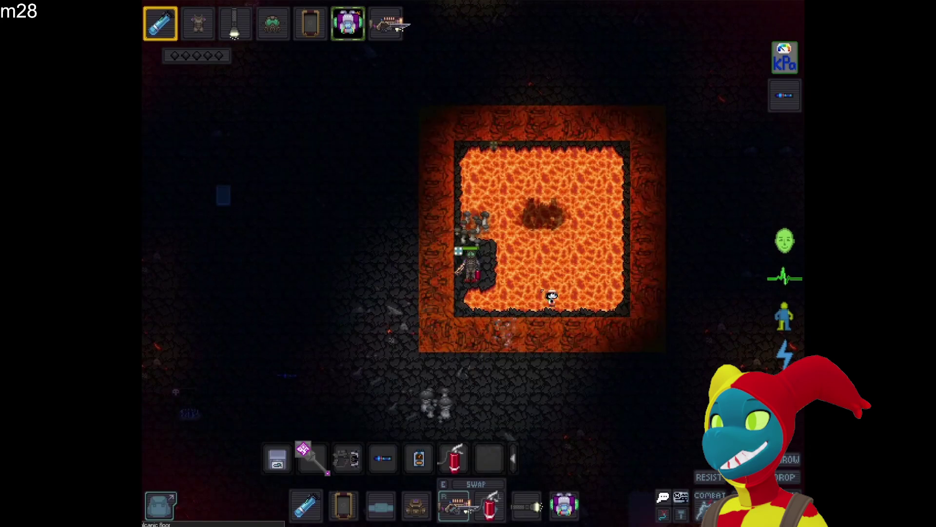
pyautogui.press('a')
pyautogui.press('a')
pyautogui.press('s')
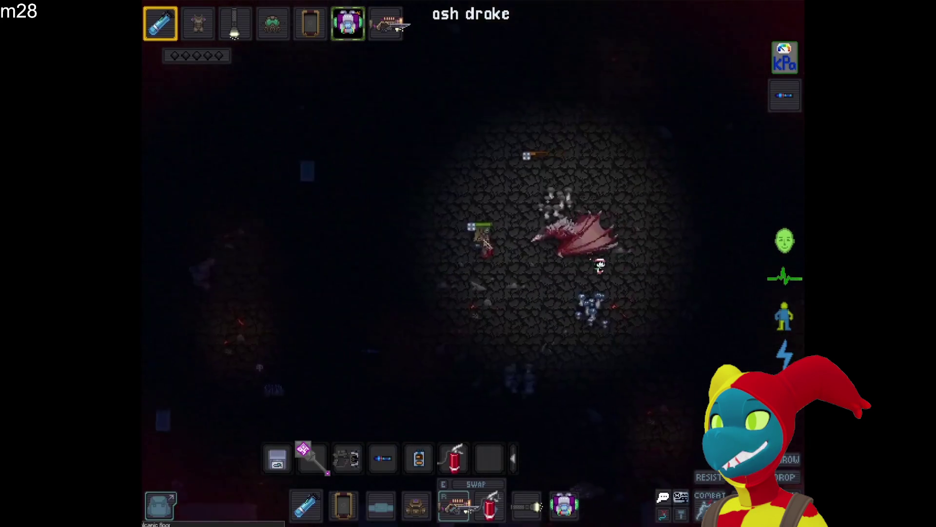
pyautogui.press('a')
pyautogui.press('a')
pyautogui.press('w')
pyautogui.press('a')
pyautogui.press('a')
pyautogui.press('a')
pyautogui.press('a')
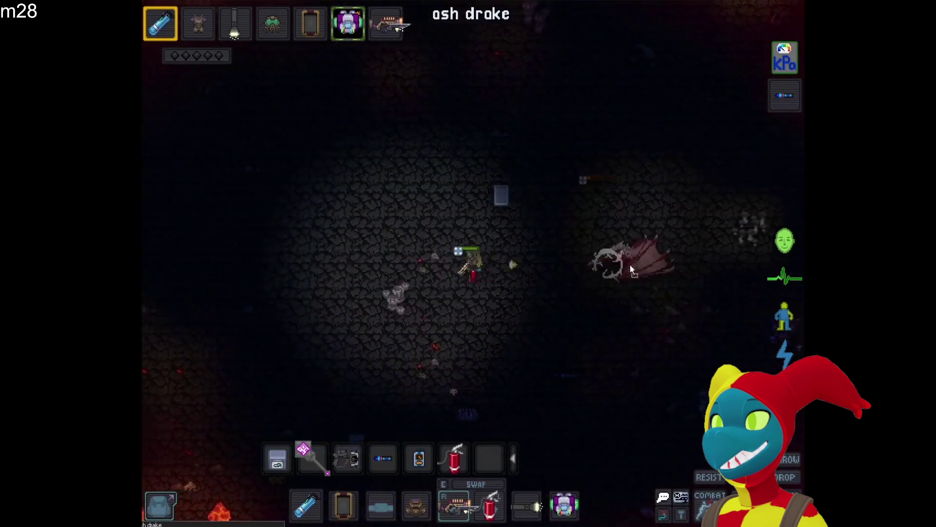
pyautogui.press('a')
pyautogui.press('a')
pyautogui.press('s')
pyautogui.press('a')
pyautogui.press('a')
pyautogui.press('w')
pyautogui.press('w')
pyautogui.press('w')
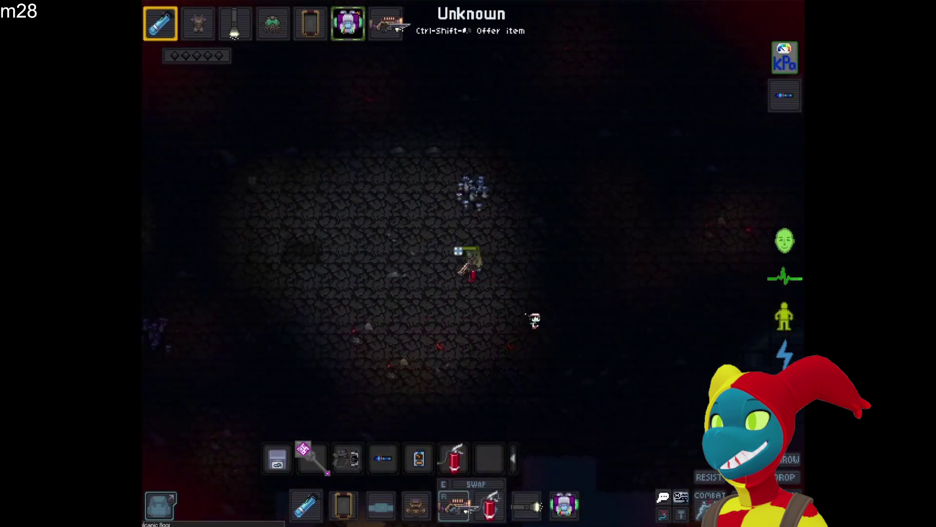
pyautogui.press('w')
pyautogui.press('a')
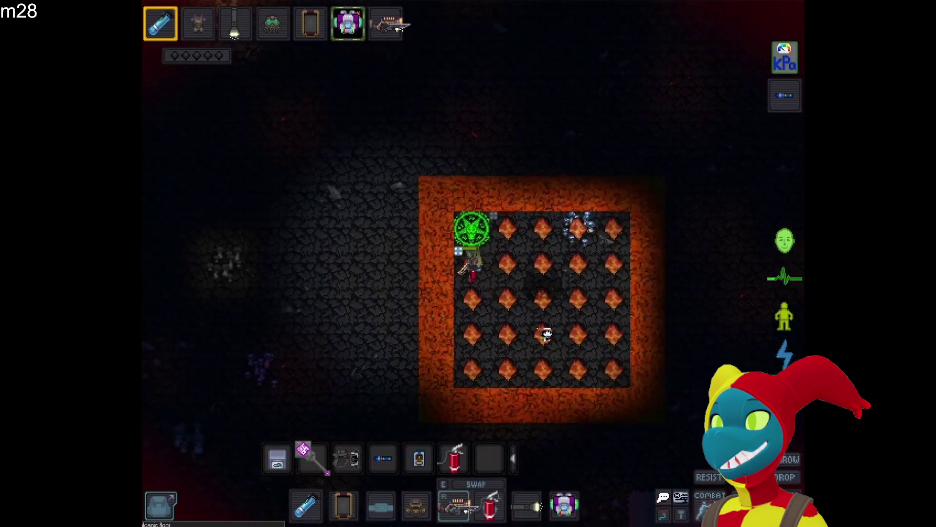
pyautogui.press('d')
pyautogui.press('d')
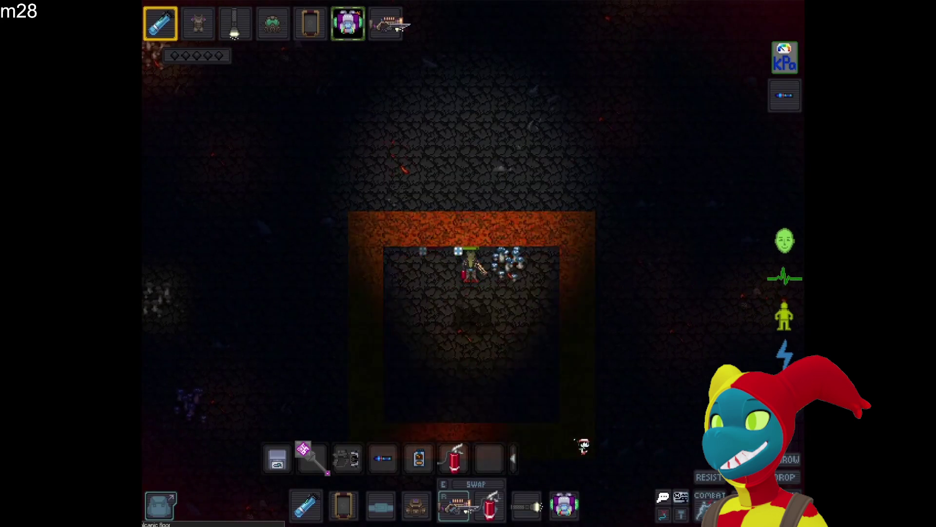
# Cross the lava room, stepping off the lava squares to line up with the drake.
pyautogui.press('d')
pyautogui.press('s')
pyautogui.press('d')
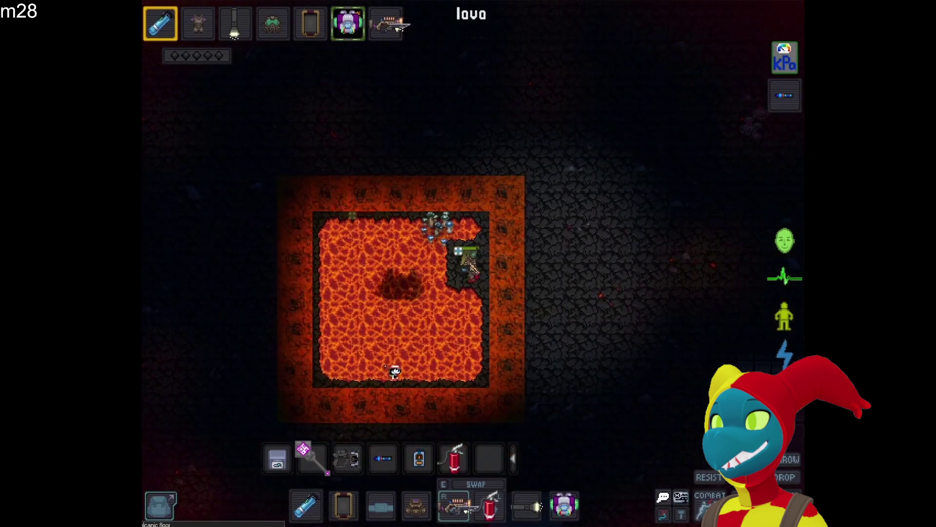
pyautogui.press('d')
pyautogui.press('d')
pyautogui.press('d')
pyautogui.press('d')
pyautogui.press('w')
pyautogui.press('d')
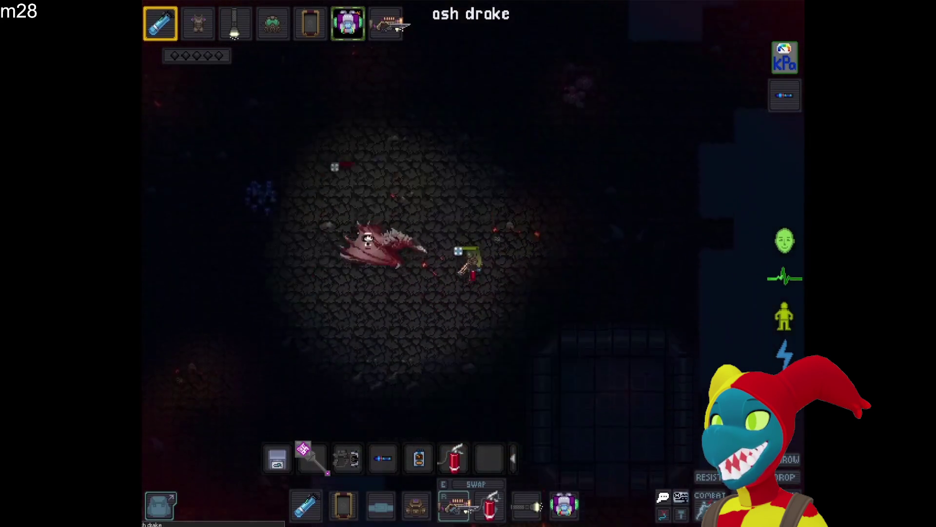
pyautogui.press('s')
pyautogui.press('s')
pyautogui.press('s')
pyautogui.press('a')
pyautogui.press('a')
pyautogui.press('a')
pyautogui.press('a')
pyautogui.press('a')
pyautogui.press('a')
pyautogui.press('a')
pyautogui.press('a')
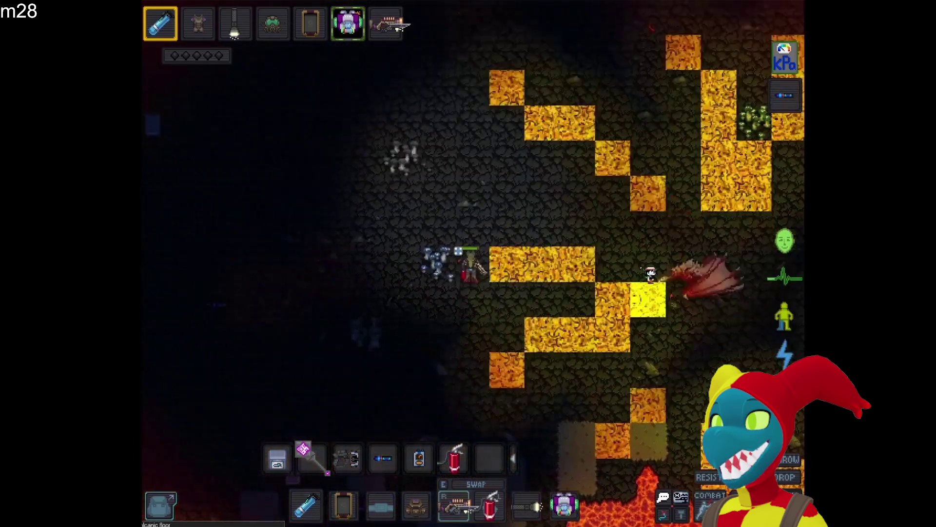
pyautogui.press('a')
pyautogui.press('a')
pyautogui.press('a')
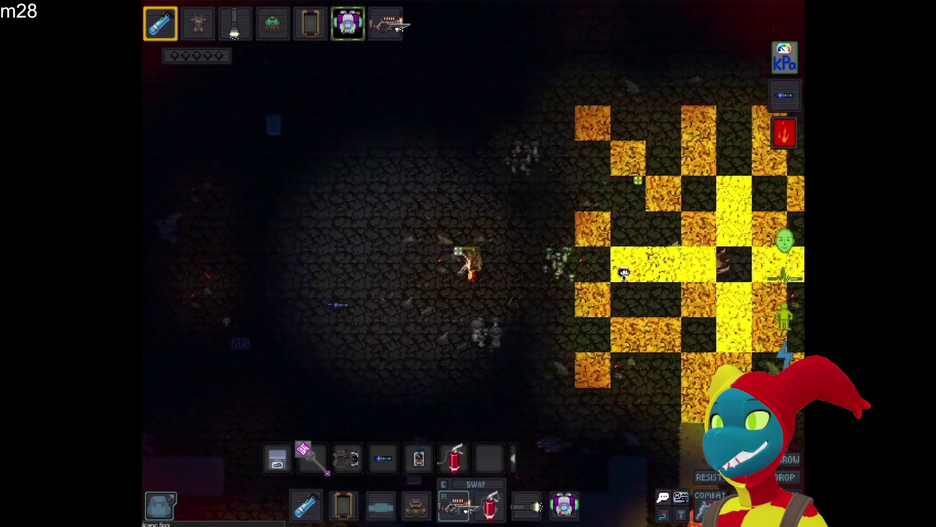
pyautogui.press('a')
pyautogui.press('a')
pyautogui.press('a')
pyautogui.press('a')
pyautogui.press('s')
pyautogui.press('s')
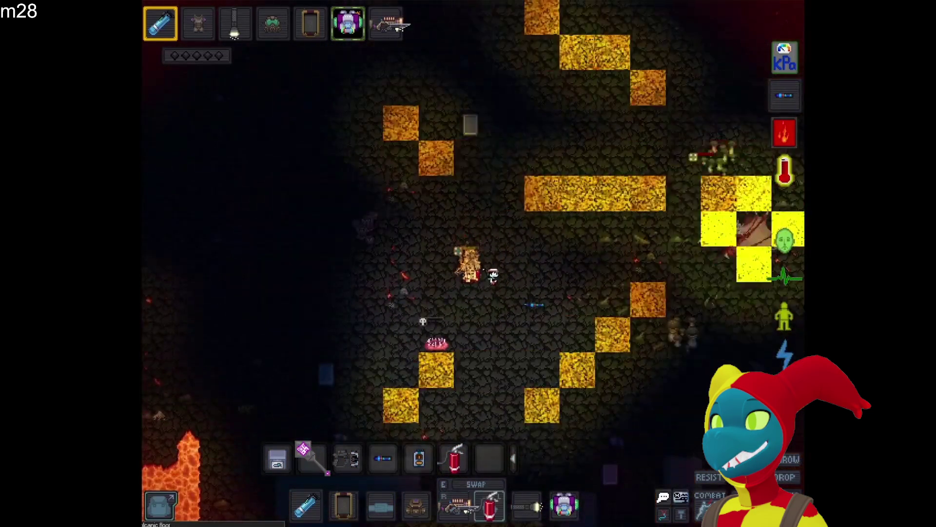
pyautogui.press('a')
# Attack the ash drake until it dies, close the inventory, and stand beside its bones.
pyautogui.click(674, 266)
pyautogui.press('a')
pyautogui.press('d')
pyautogui.press('d')
pyautogui.press('s')
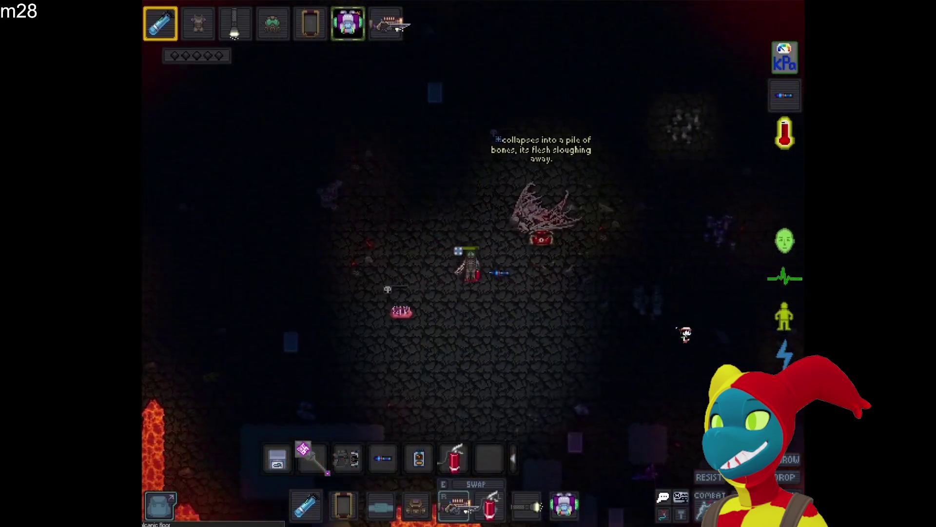
pyautogui.press('s')
pyautogui.press('s')
pyautogui.press('d')
pyautogui.press('d')
pyautogui.press('w')
pyautogui.click(517, 462)
pyautogui.press('w')
pyautogui.press('s')
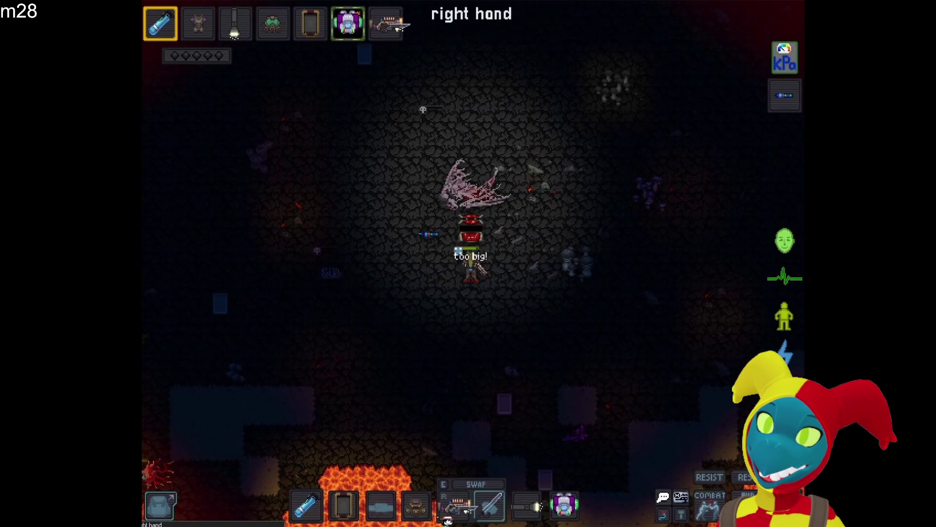
pyautogui.press('w')
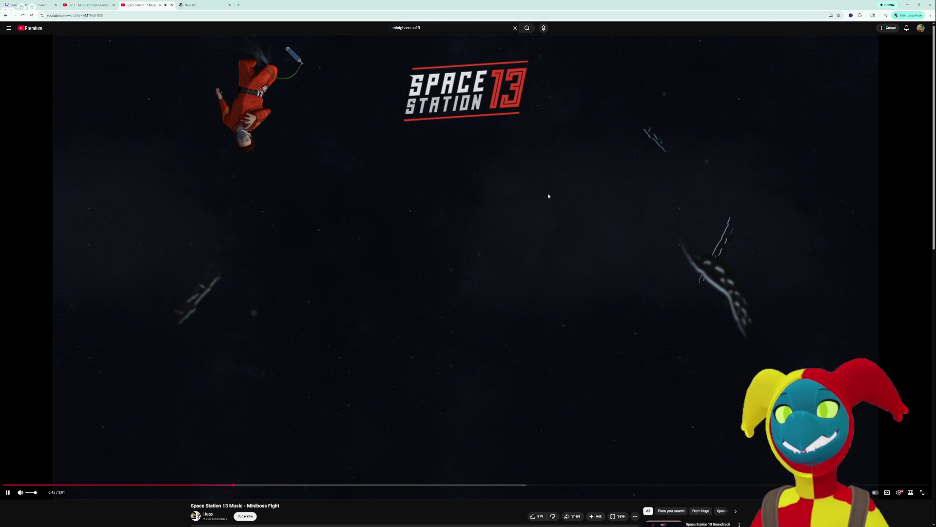
# Bring up the window switcher to head back to GDevelop.
pyautogui.hotkey('alt', 'Tab')
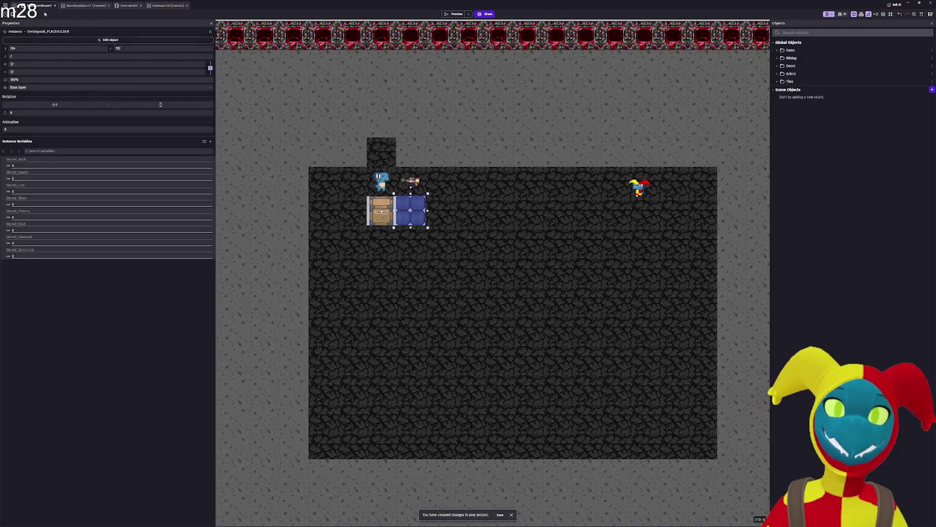
pyautogui.rightClick(39, 7)
pyautogui.click(198, 8)
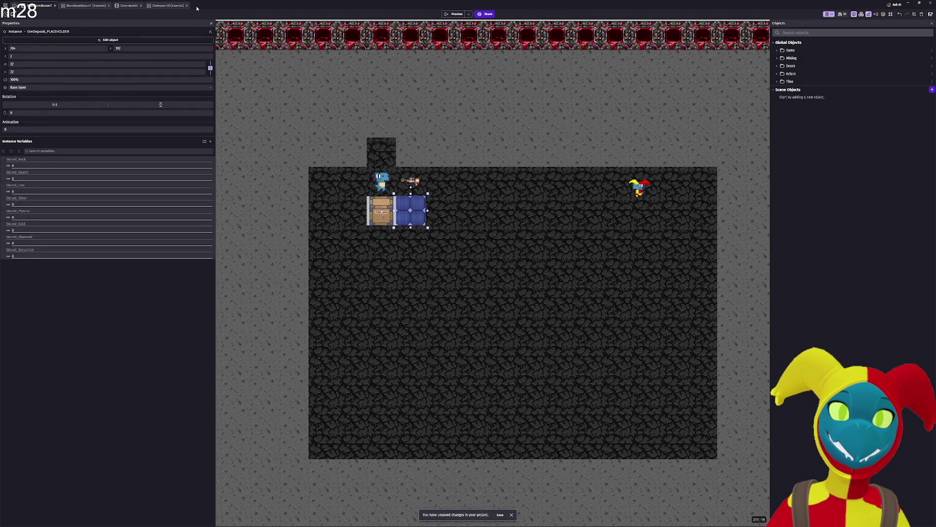
pyautogui.rightClick(198, 8)
pyautogui.click(5, 2)
pyautogui.click(5, 5)
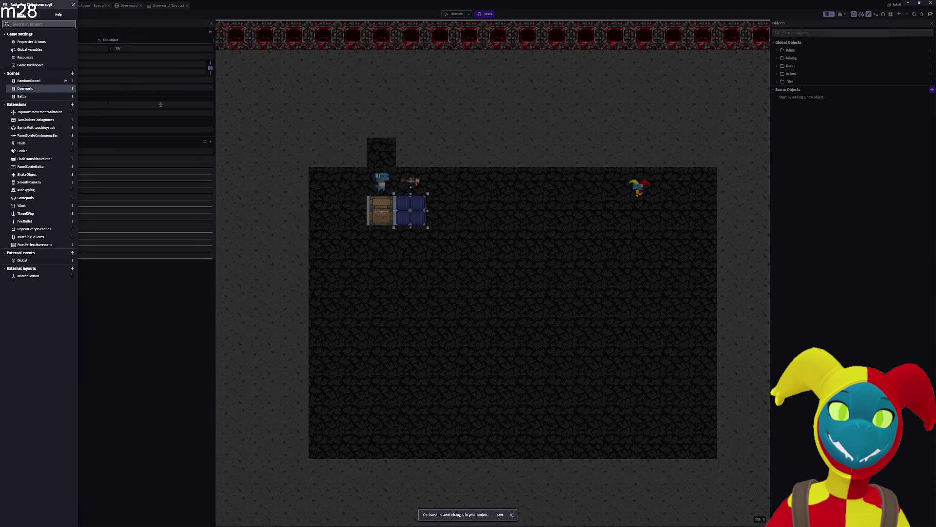
pyautogui.click(18, 14)
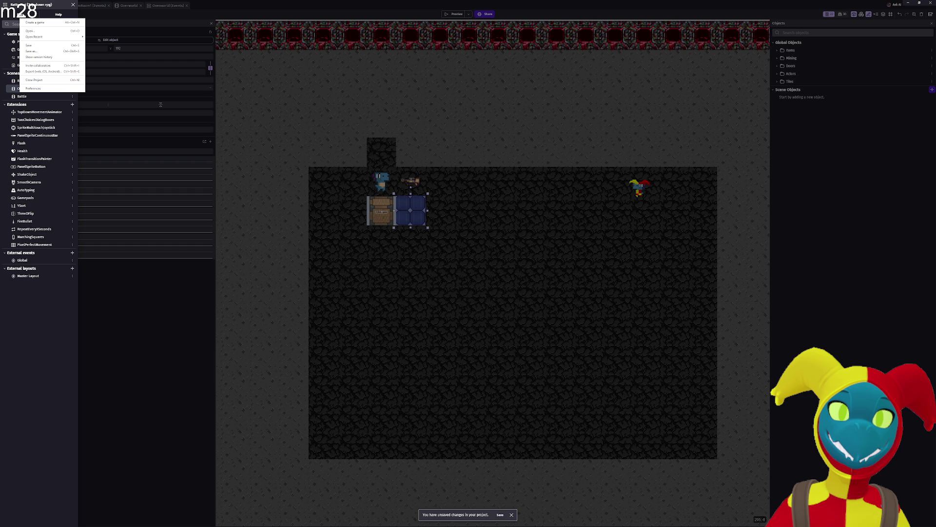
pyautogui.click(163, 376)
pyautogui.click(131, 328)
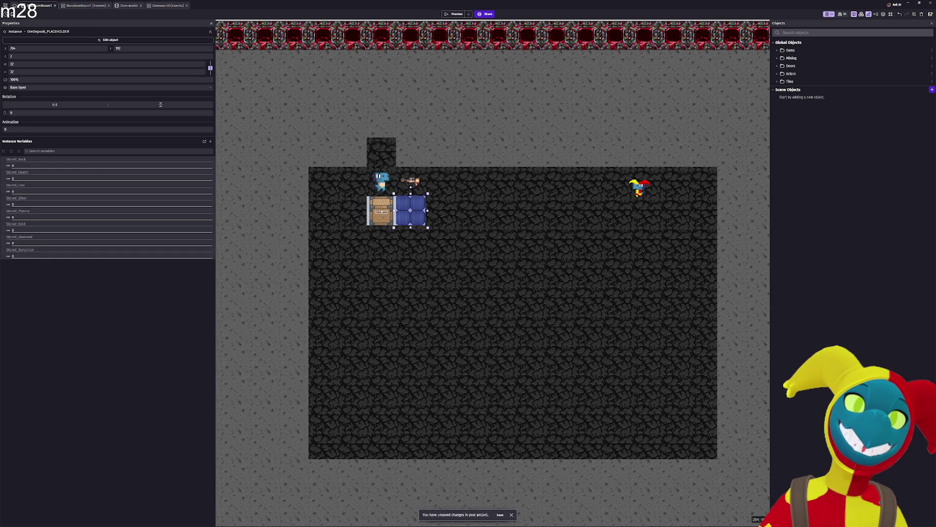
pyautogui.rightClick(74, 7)
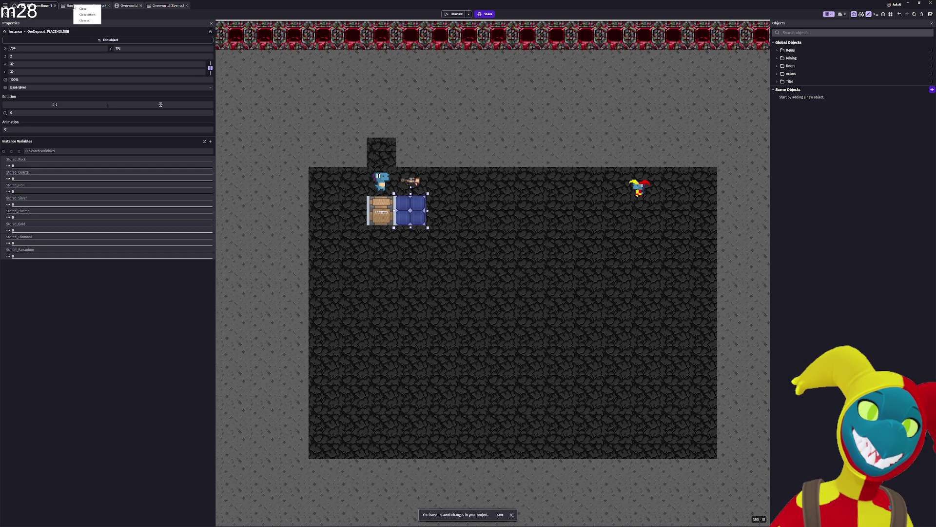
pyautogui.click(211, 10)
pyautogui.rightClick(211, 9)
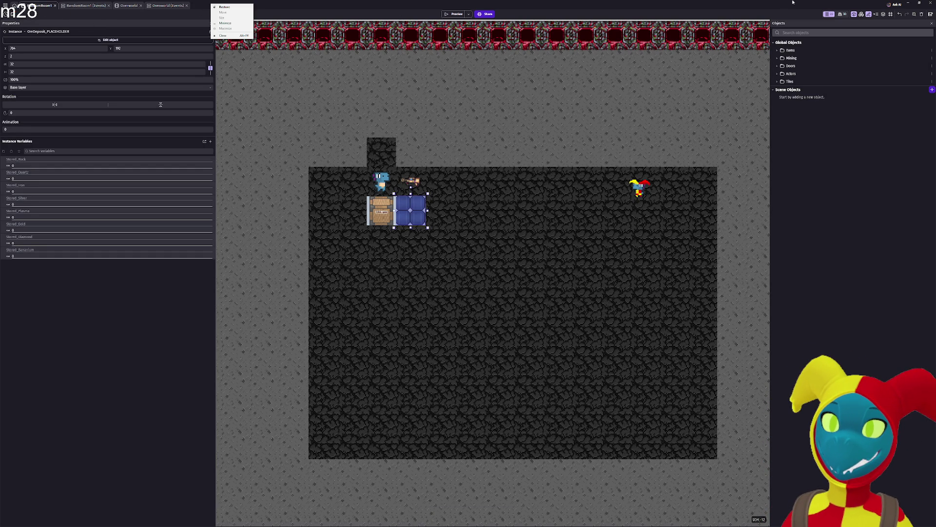
pyautogui.press('Escape')
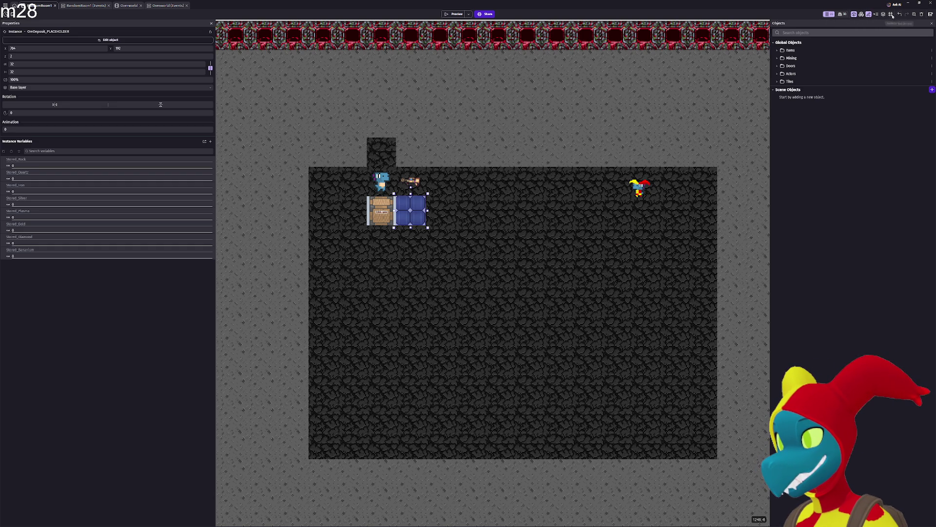
pyautogui.click(891, 14)
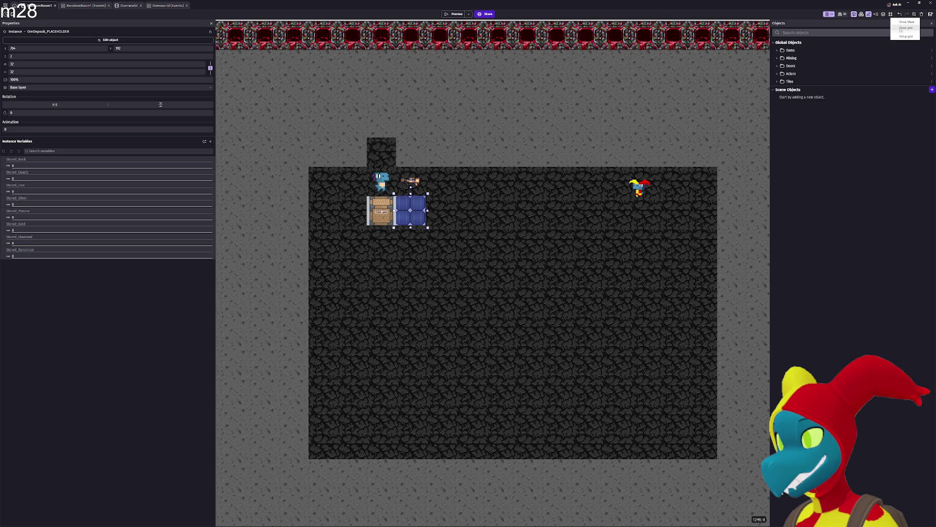
pyautogui.click(900, 27)
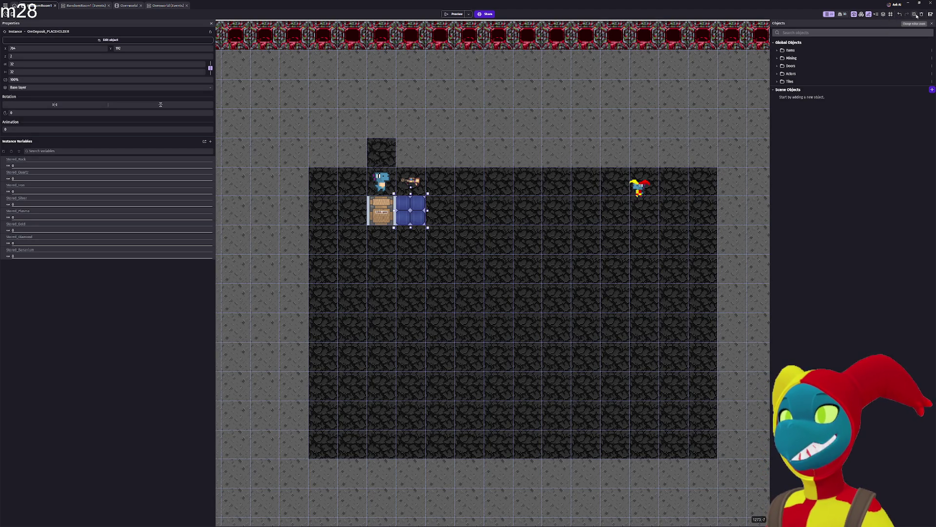
pyautogui.click(891, 15)
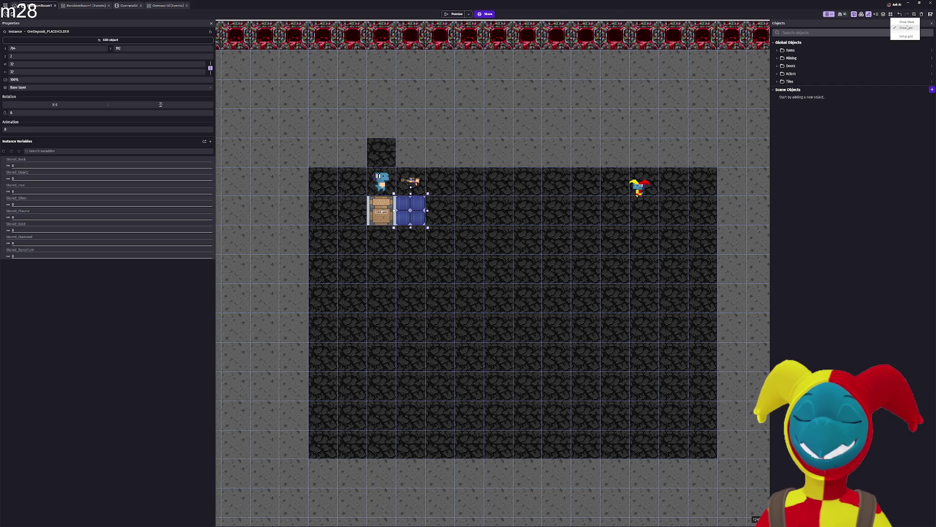
pyautogui.click(907, 28)
pyautogui.moveTo(517, 130); pyautogui.dragTo(594, 136)
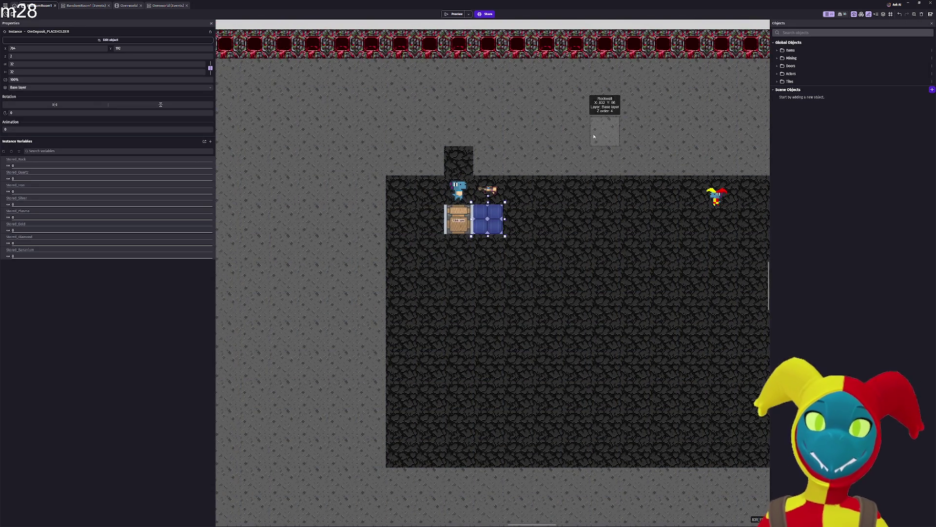
pyautogui.moveTo(343, 200); pyautogui.dragTo(330, 216)
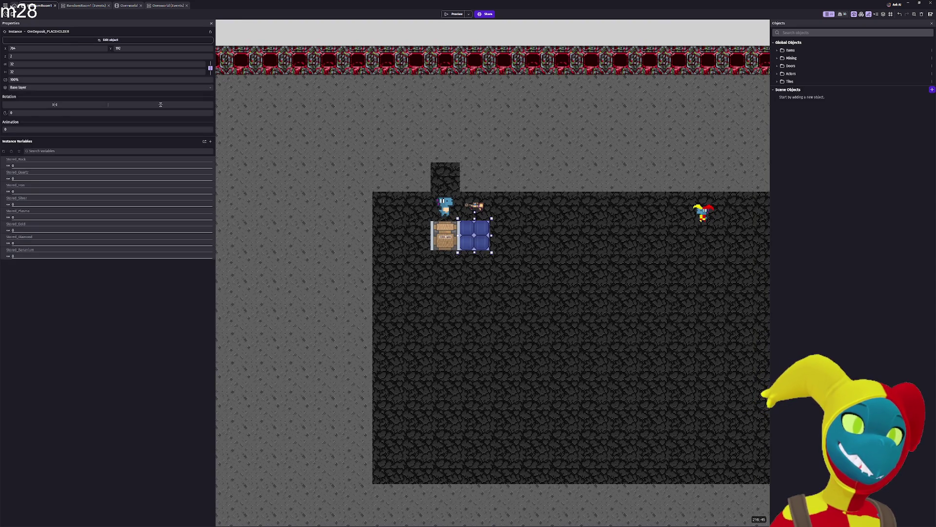
pyautogui.click(5, 5)
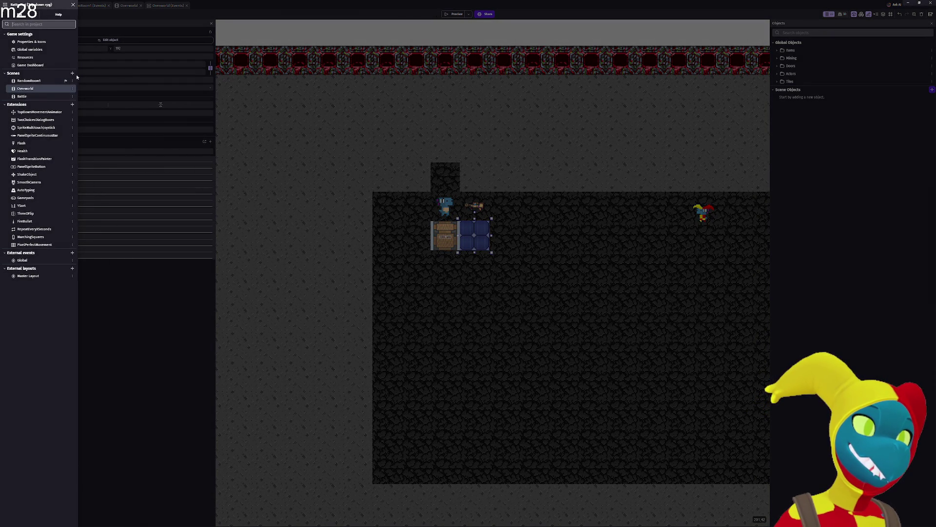
# Add a new scene named 'Title Screen' and open it in the scene editor.
pyautogui.click(72, 72)
pyautogui.write('Title Screen')
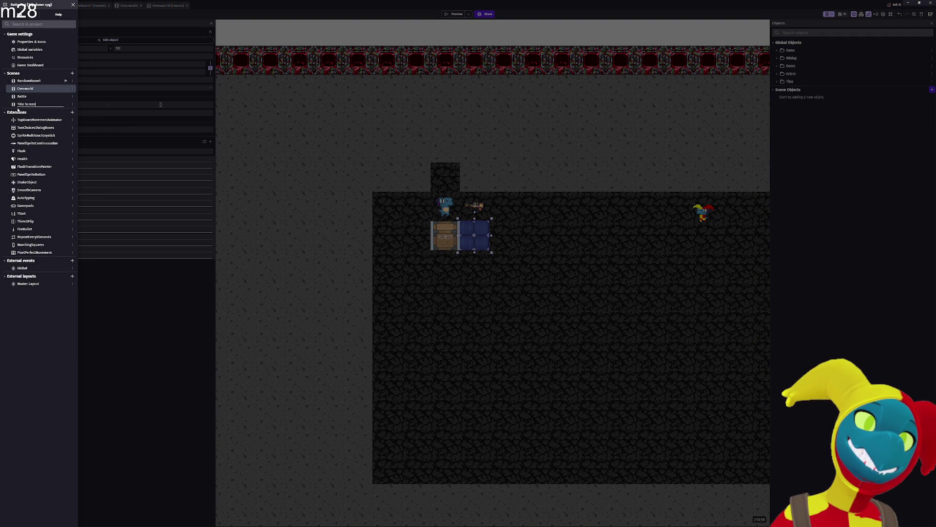
pyautogui.press('Return')
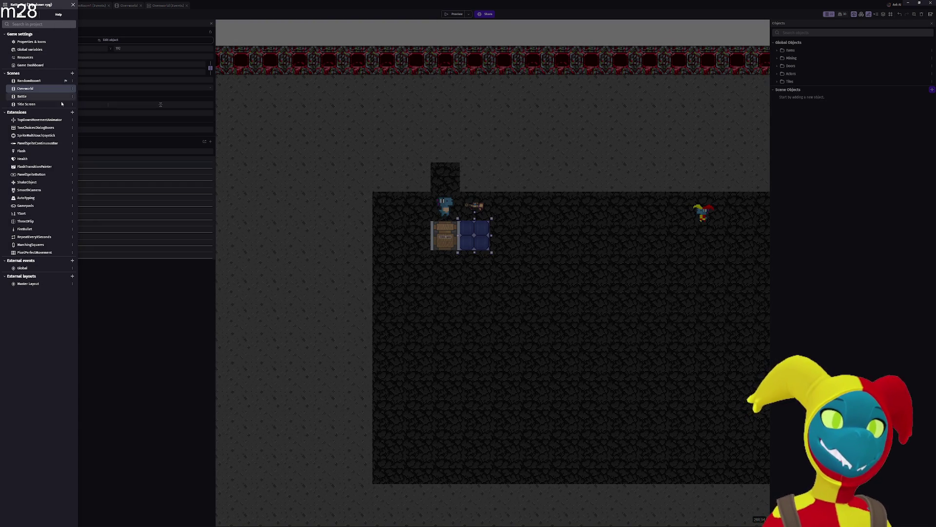
pyautogui.click(28, 104)
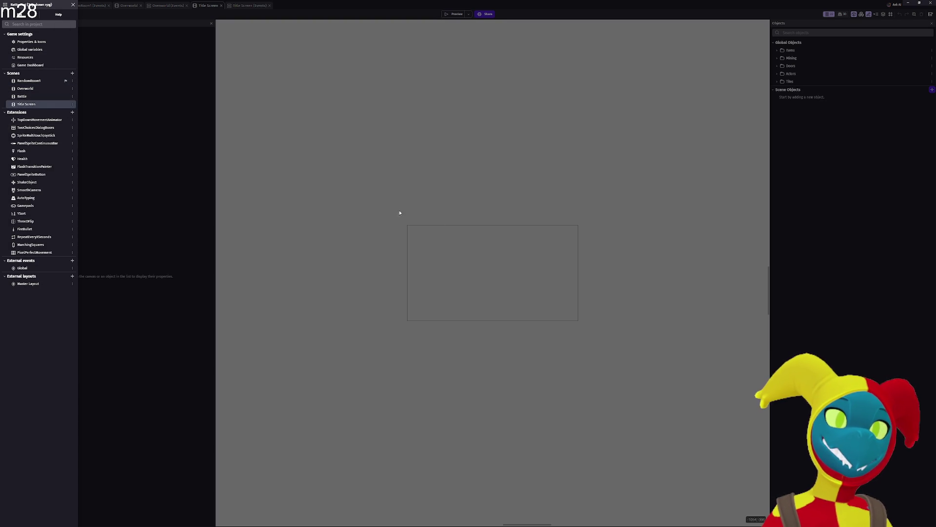
pyautogui.click(451, 239)
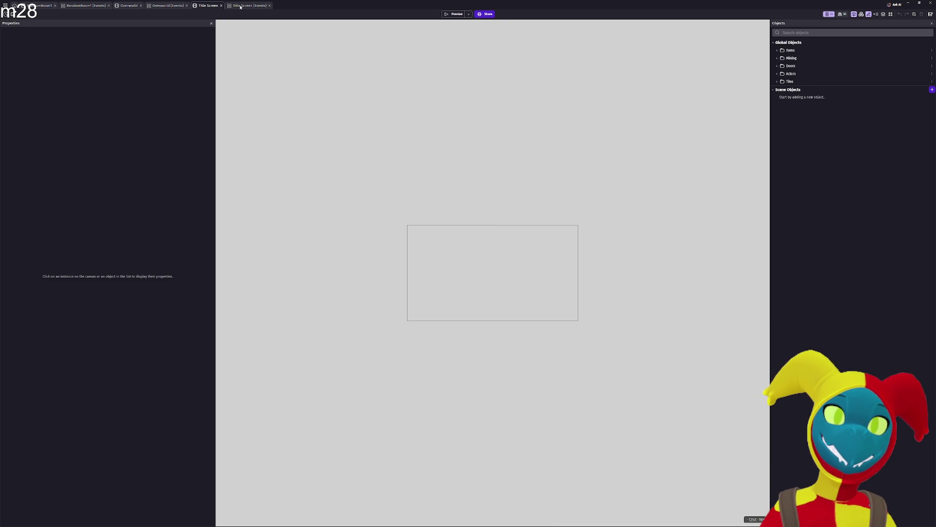
# Bring up the Title Screen scene's options menu from the project's scene list.
pyautogui.rightClick(209, 6)
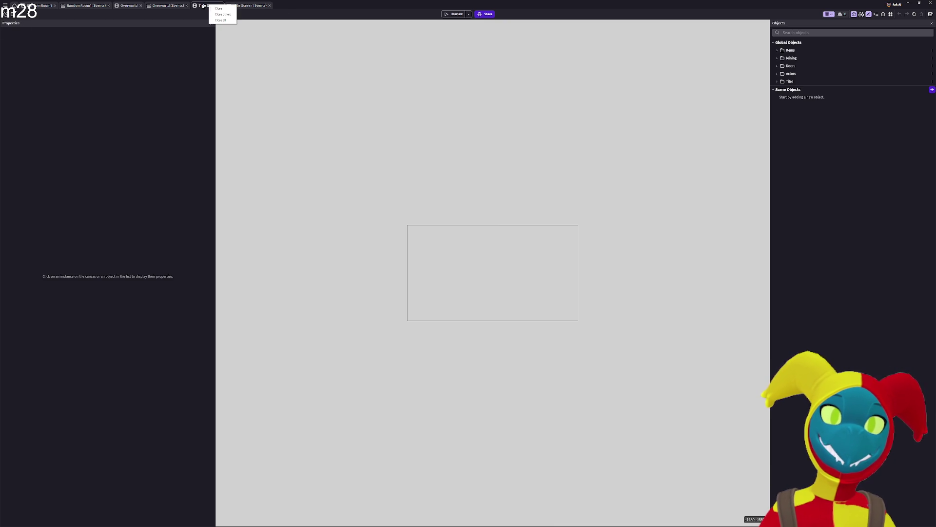
pyautogui.click(204, 7)
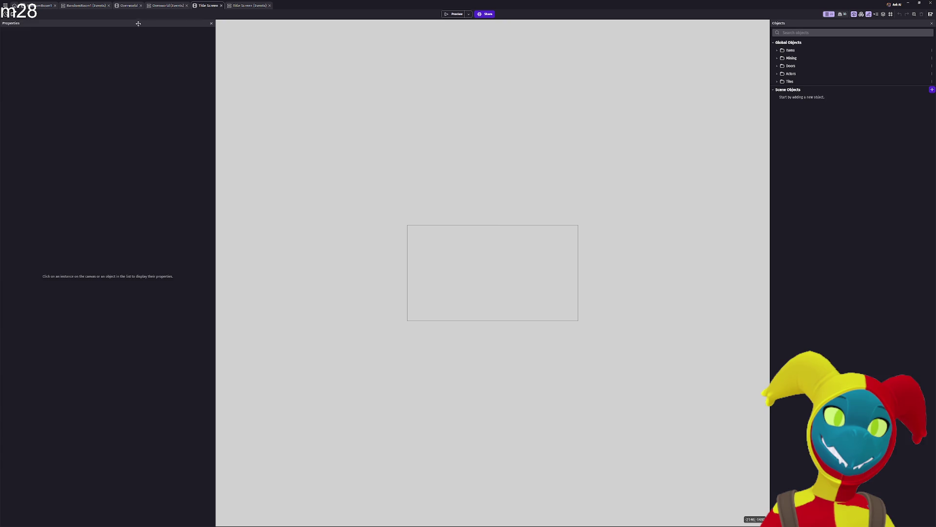
pyautogui.click(5, 5)
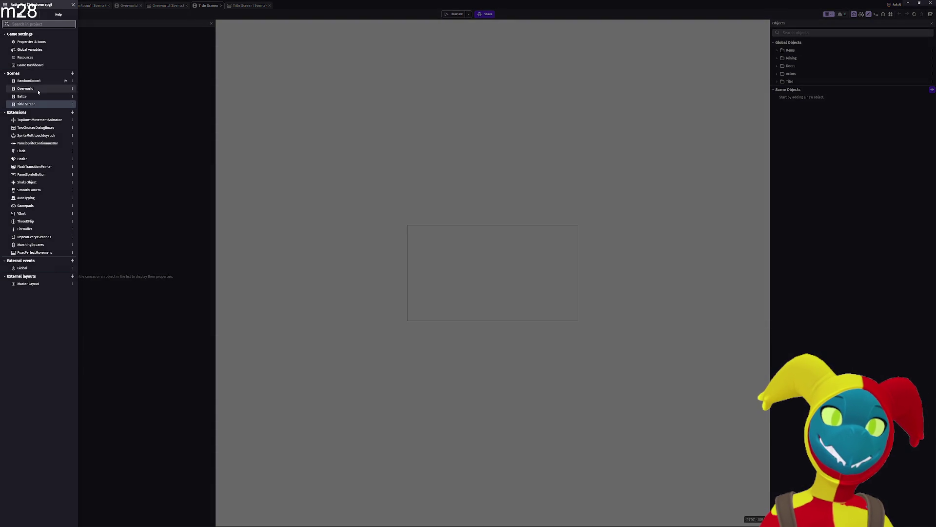
pyautogui.click(73, 104)
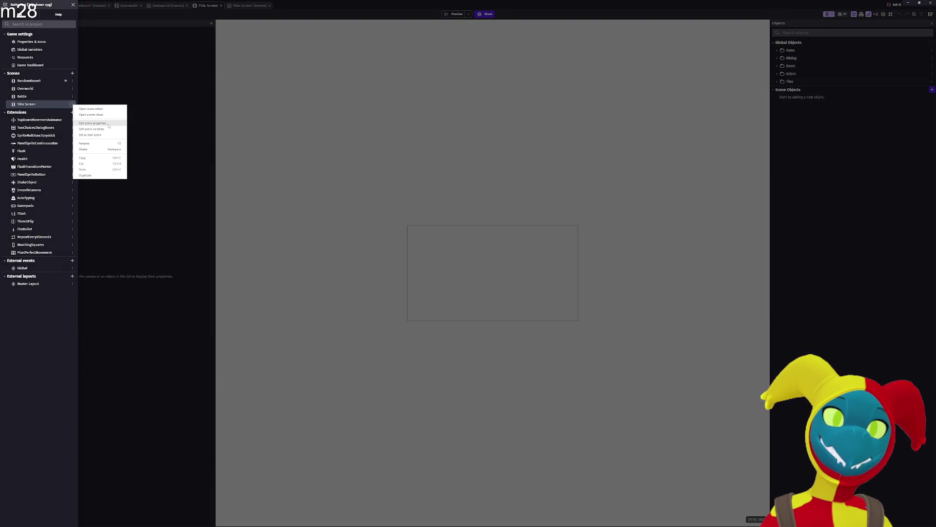
# Set the Title Screen scene's background to black and give it a custom window title.
pyautogui.click(108, 123)
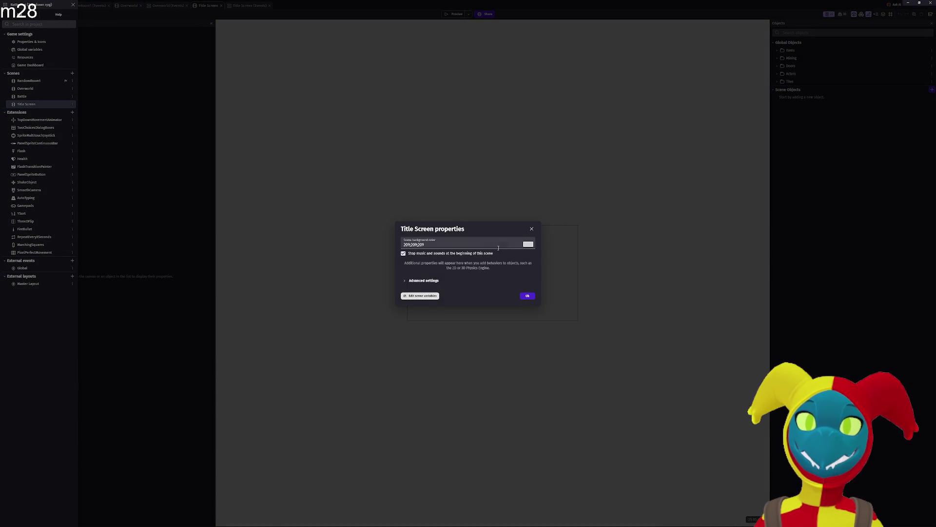
pyautogui.click(528, 244)
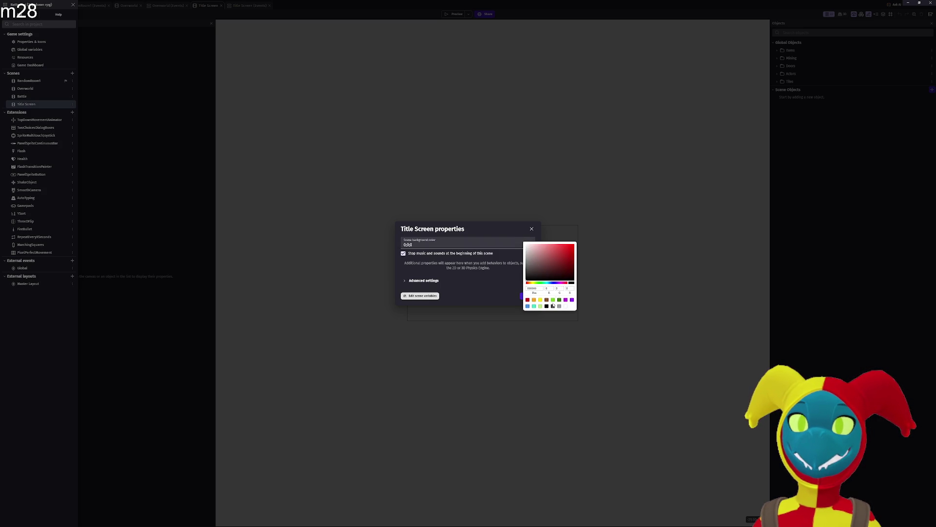
pyautogui.click(514, 288)
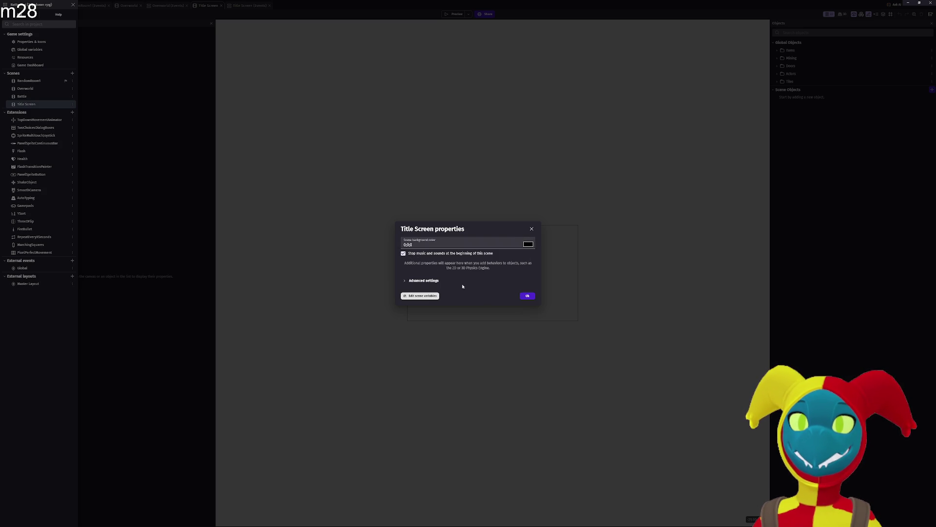
pyautogui.click(409, 281)
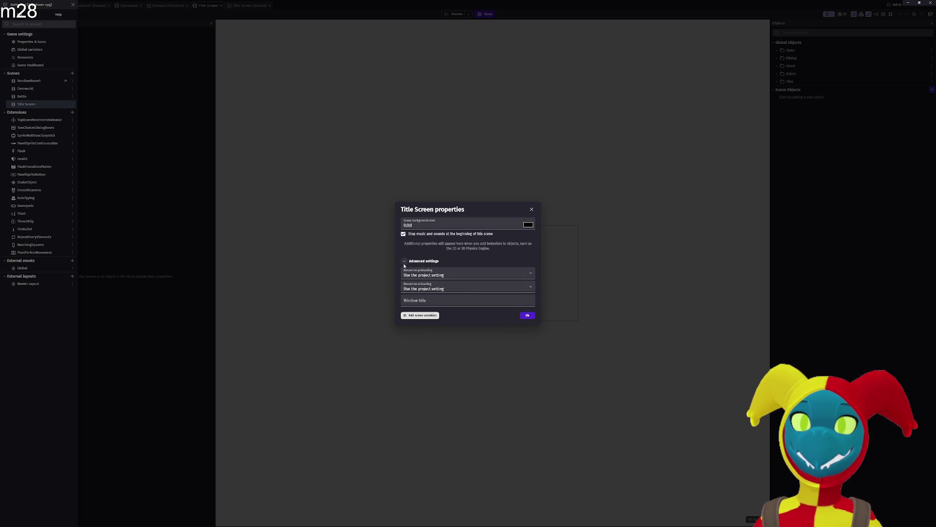
pyautogui.click(420, 300)
pyautogui.write('Alchemiker - Title')
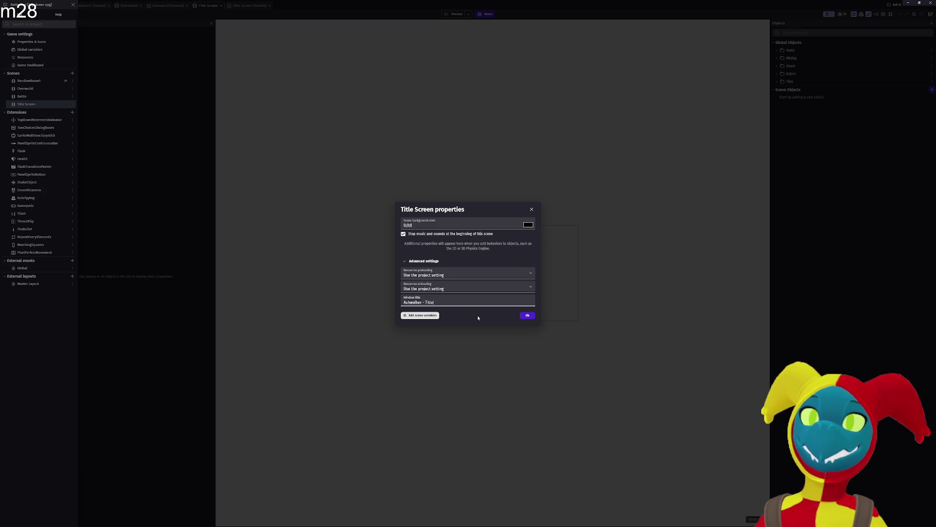
pyautogui.click(527, 315)
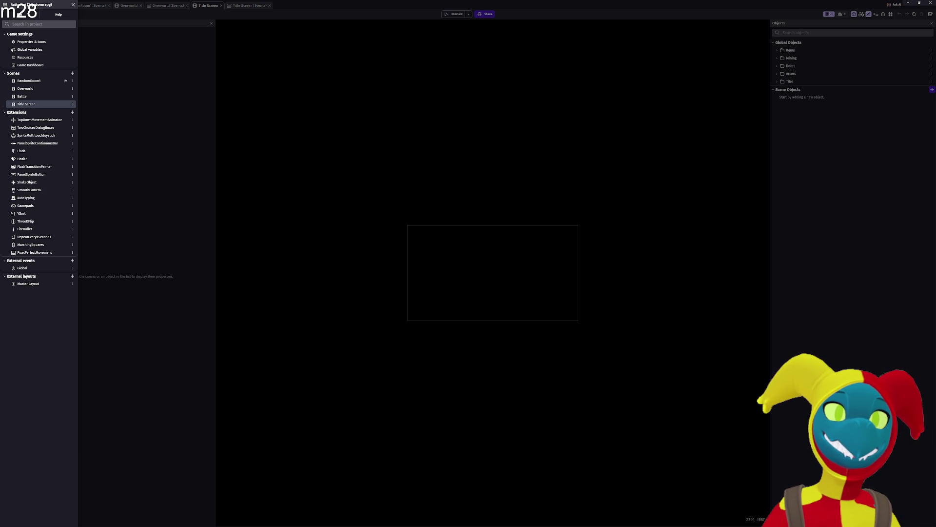
pyautogui.click(5, 4)
# Zoom into the empty black Title Screen canvas and pan the view slightly.
pyautogui.scroll(1, 547, 288)
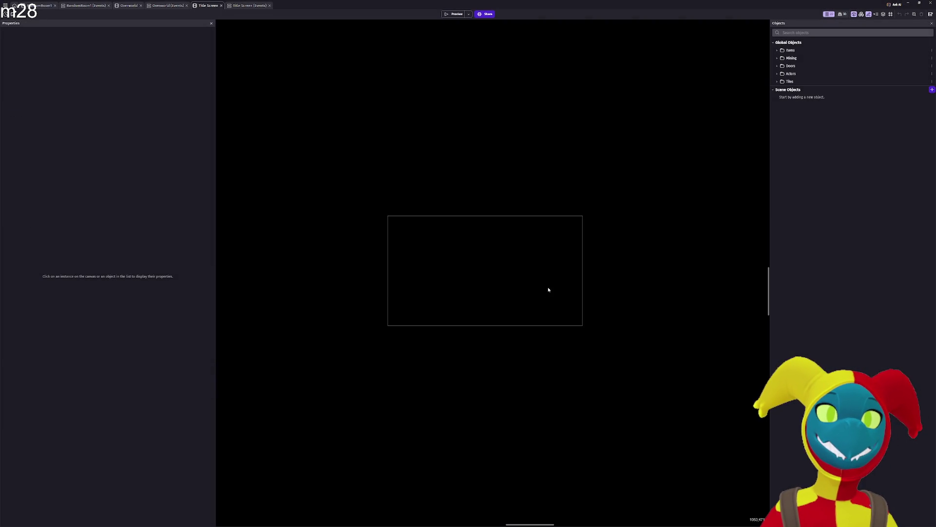
pyautogui.scroll(1, 426, 255)
pyautogui.scroll(2, 500, 251)
pyautogui.scroll(1, 512, 269)
pyautogui.scroll(2, 511, 273)
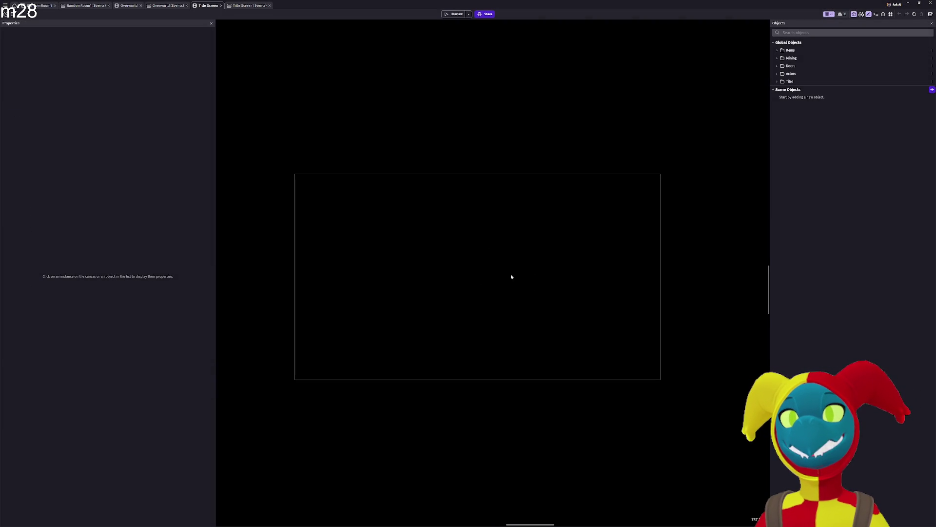
pyautogui.scroll(1, 511, 276)
pyautogui.scroll(-1, 502, 293)
pyautogui.scroll(1, 475, 273)
pyautogui.scroll(2, 476, 273)
pyautogui.scroll(1, 455, 266)
pyautogui.scroll(-1, 470, 296)
pyautogui.moveTo(454, 300); pyautogui.dragTo(465, 288)
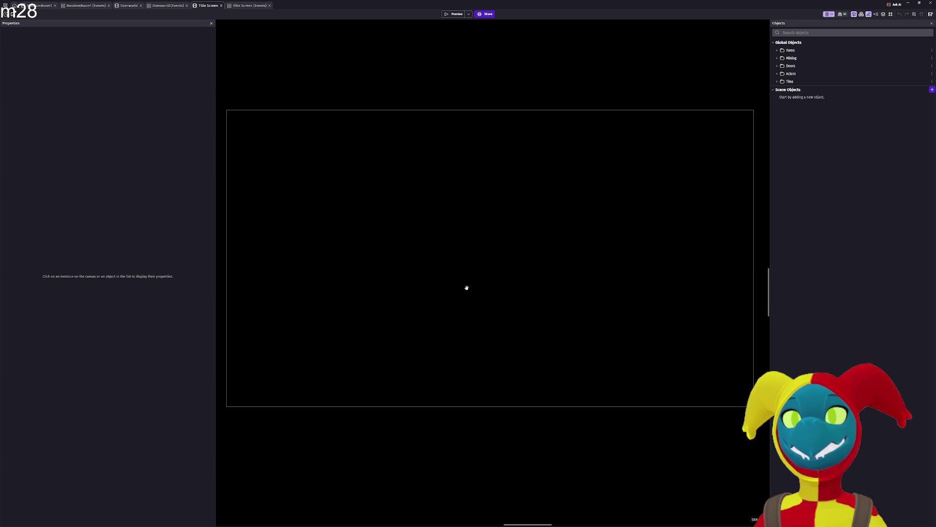
# Switch from GDevelop over to the YouTube browser window.
pyautogui.hotkey('alt', 'Tab')
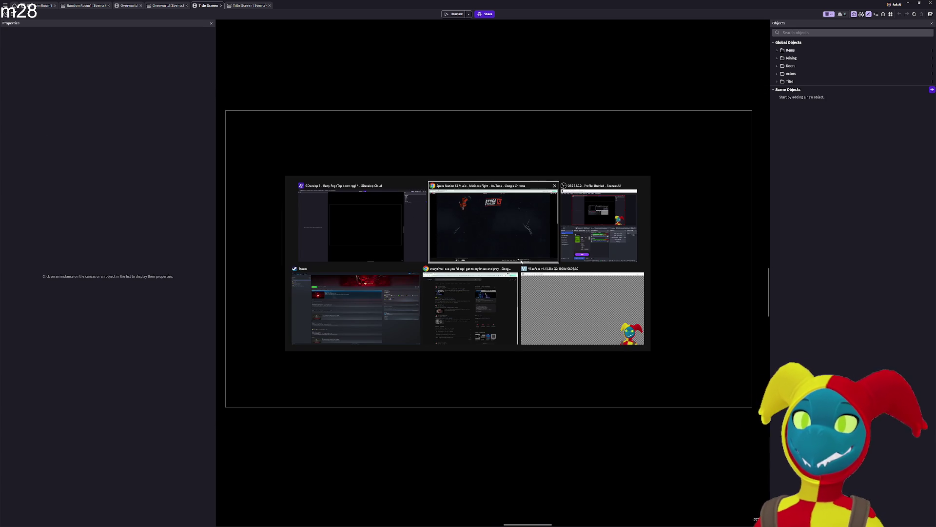
pyautogui.press('Escape')
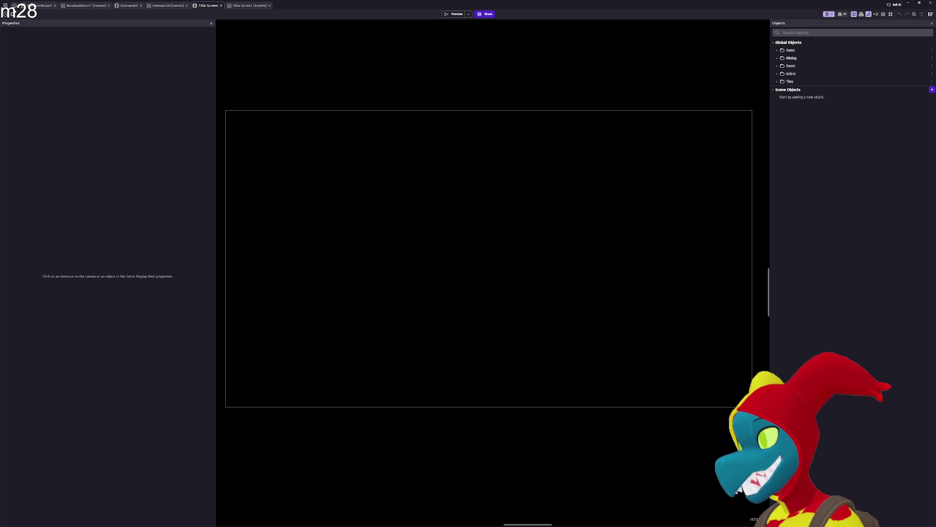
pyautogui.hotkey('alt', 'Tab')
pyautogui.hotkey('alt', 'Tab')
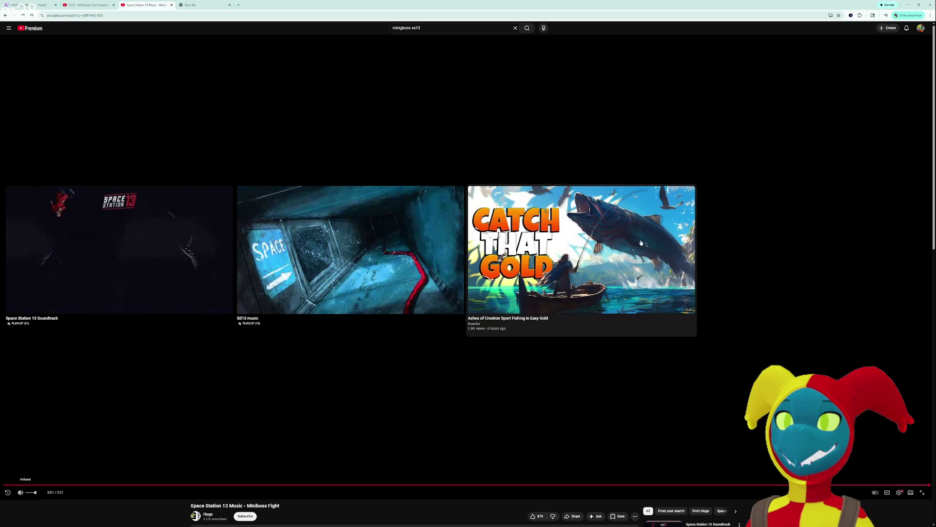
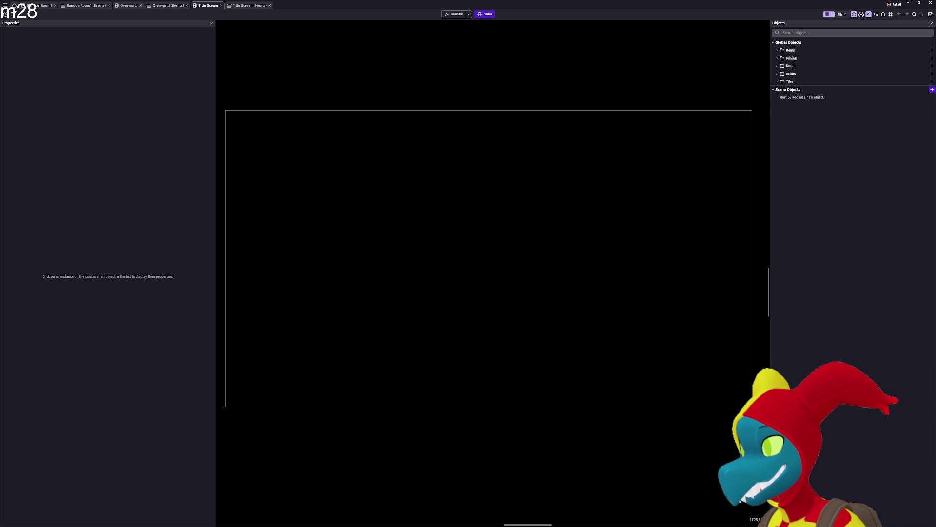
# Bring the browser showing tgstation's icons/mob/simple/lavaland folder over GDevelop.
pyautogui.moveTo(935, 335)
pyautogui.mouseDown()
pyautogui.moveTo(878, 335)
pyautogui.moveTo(414, 1)
pyautogui.mouseUp()
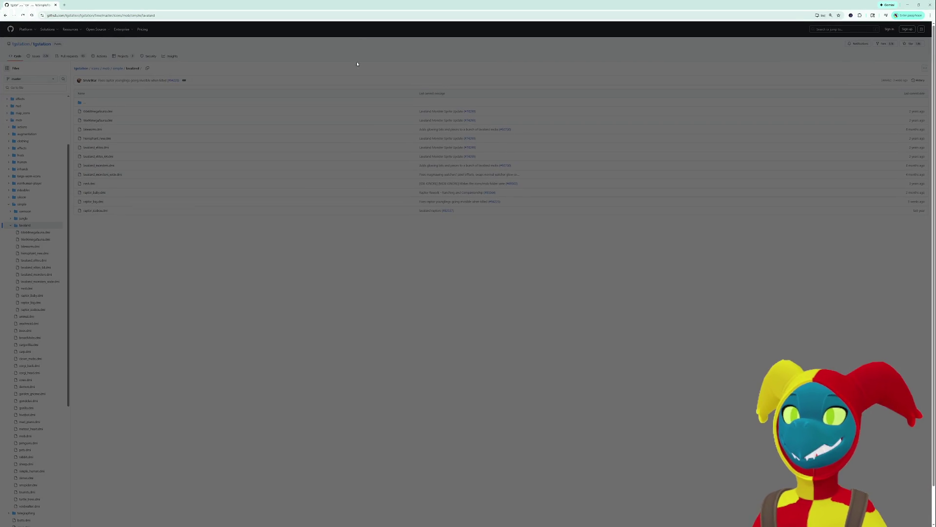
# Search the repository for 'ui' and navigate into the icons/ui/chat folder.
pyautogui.scroll(4, 353, 123)
pyautogui.scroll(3, 371, 146)
pyautogui.scroll(2, 391, 179)
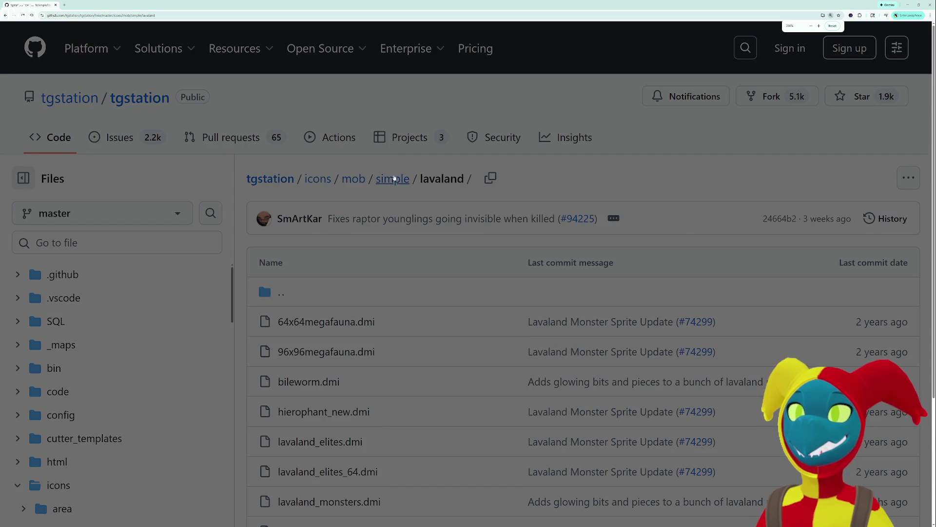
pyautogui.scroll(-1, 178, 175)
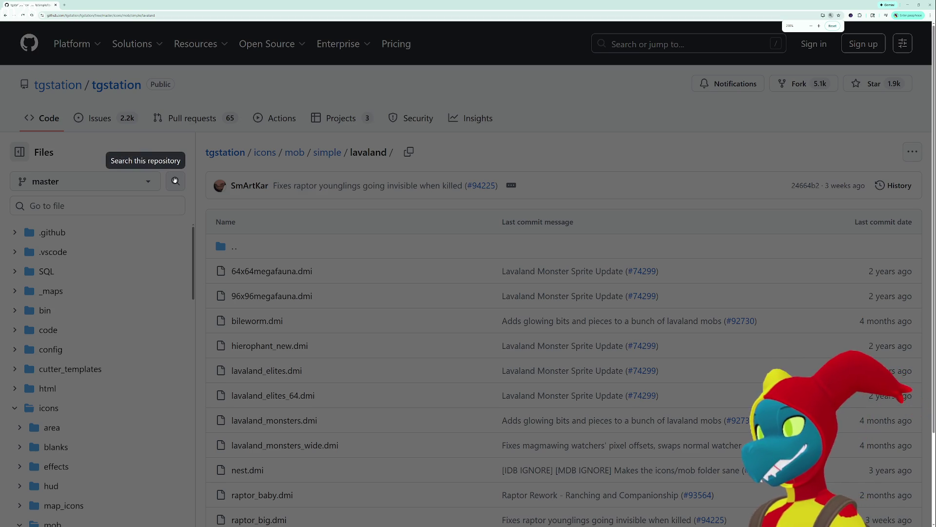
pyautogui.click(79, 207)
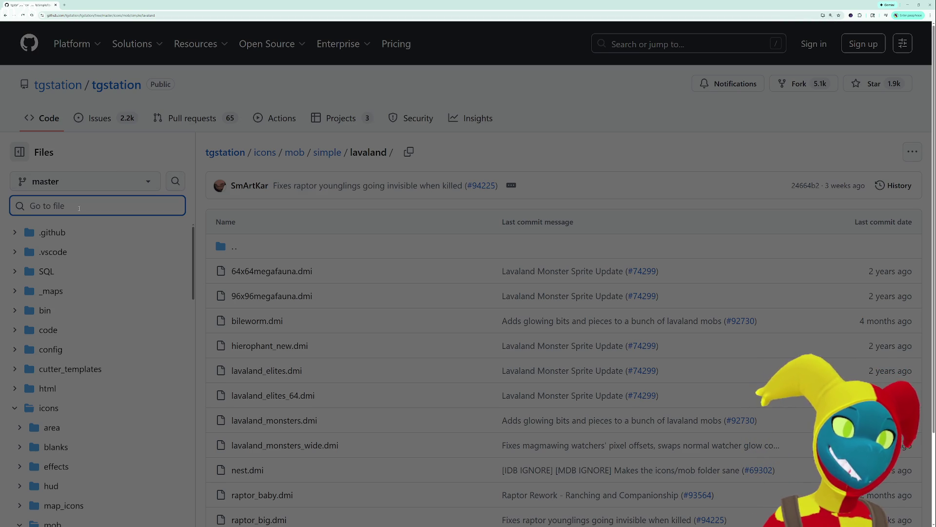
pyautogui.write('ui')
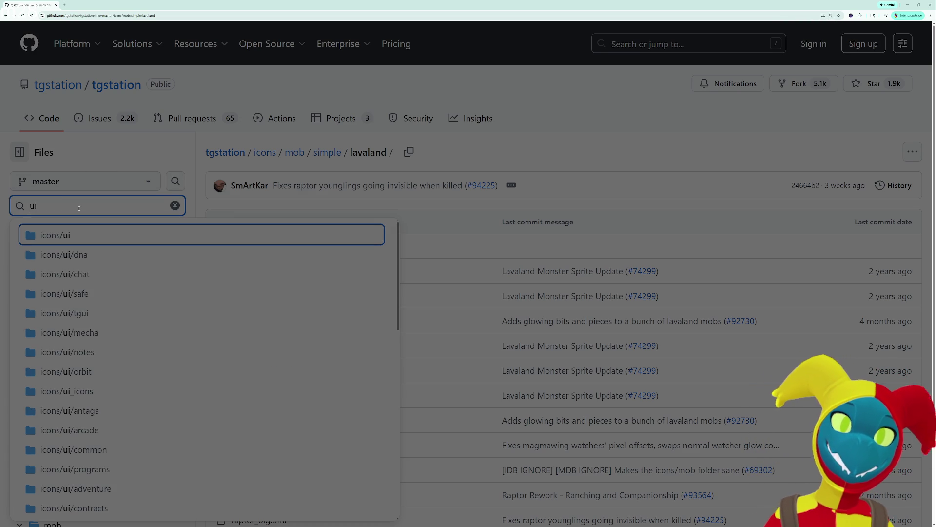
pyautogui.click(79, 233)
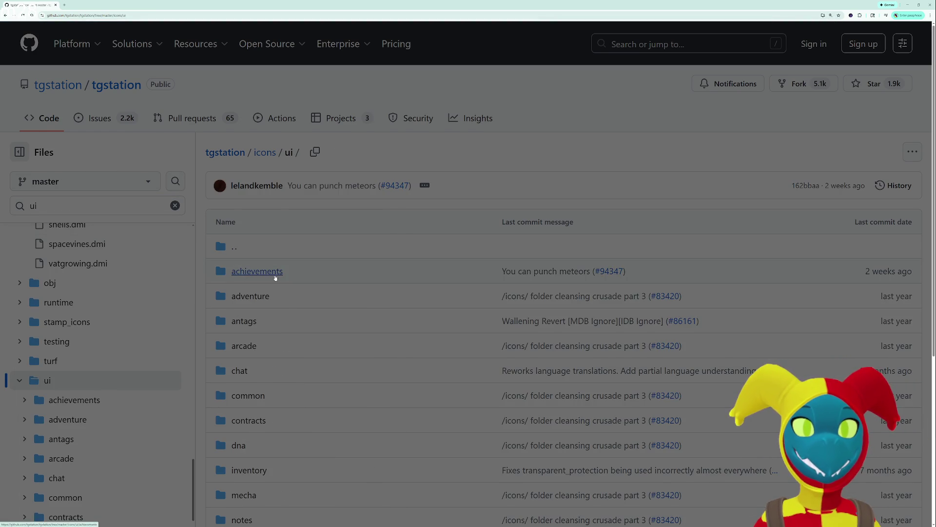
pyautogui.scroll(-2, 273, 276)
pyautogui.scroll(-2, 275, 277)
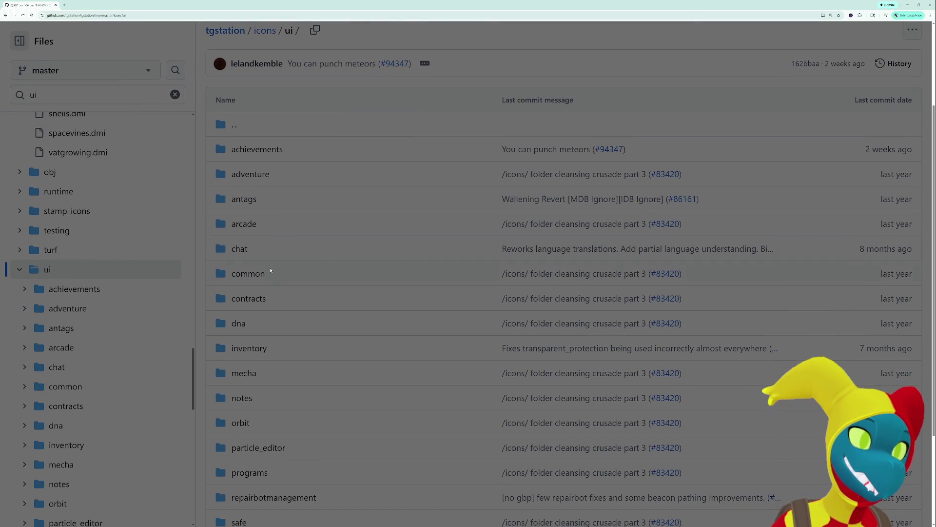
pyautogui.click(240, 249)
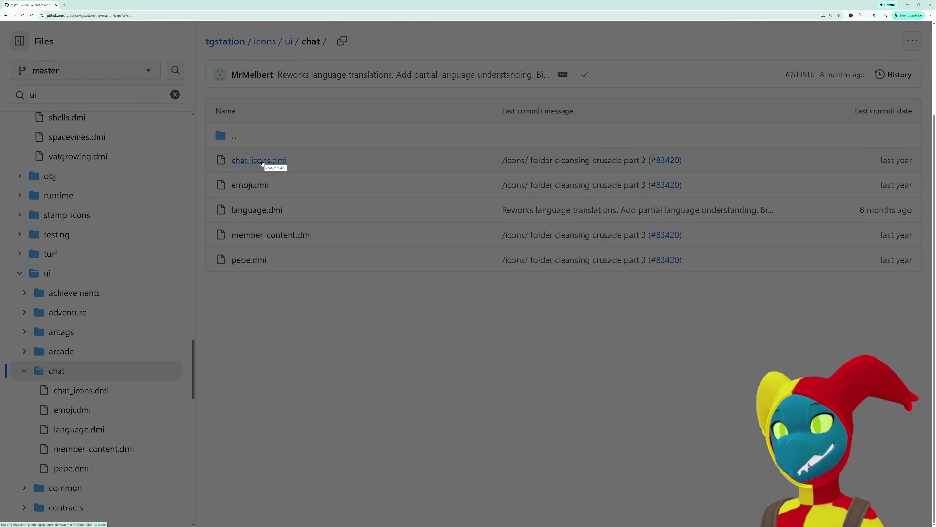
# Download the raw chat_icons.dmi and open it in Paint.
pyautogui.click(262, 162)
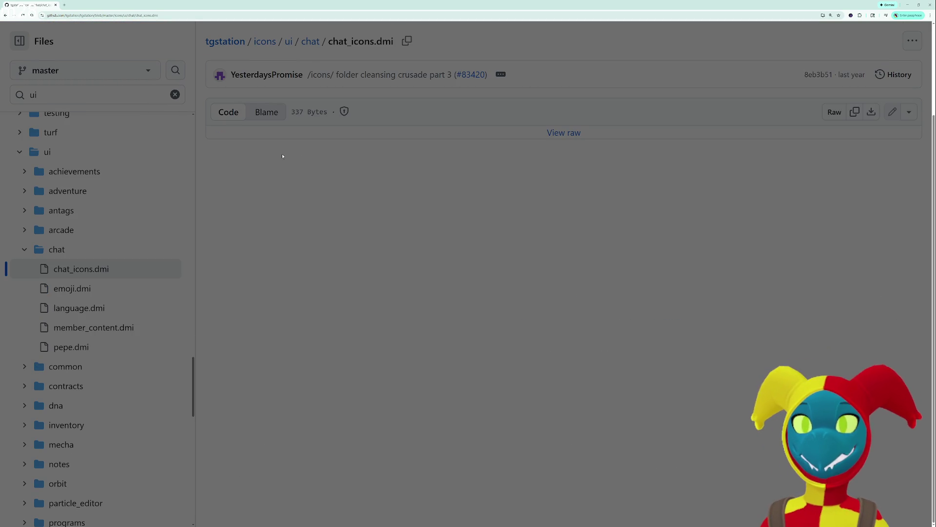
pyautogui.click(563, 135)
pyautogui.click(878, 16)
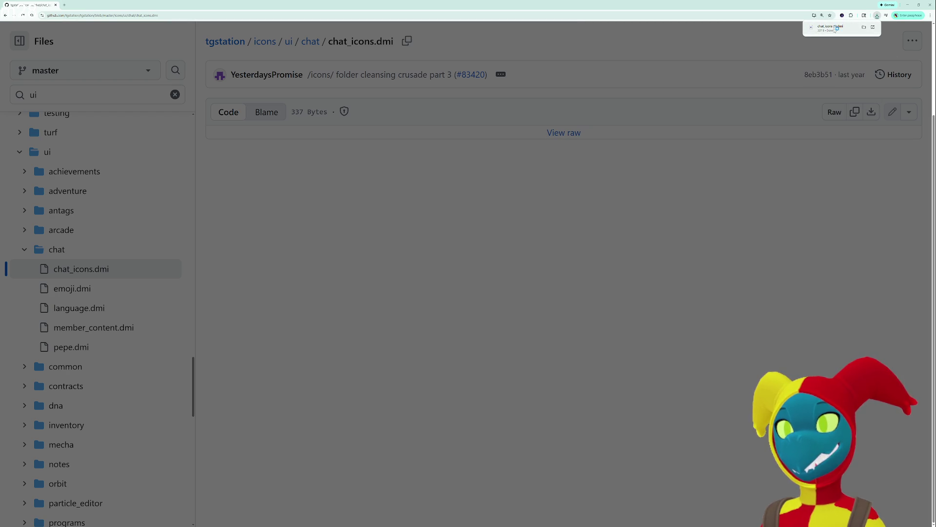
pyautogui.click(835, 29)
# Close the chat icons image and open the downloaded language.dmi in Paint.
pyautogui.scroll(3, 516, 240)
pyautogui.scroll(4, 520, 243)
pyautogui.click(928, 186)
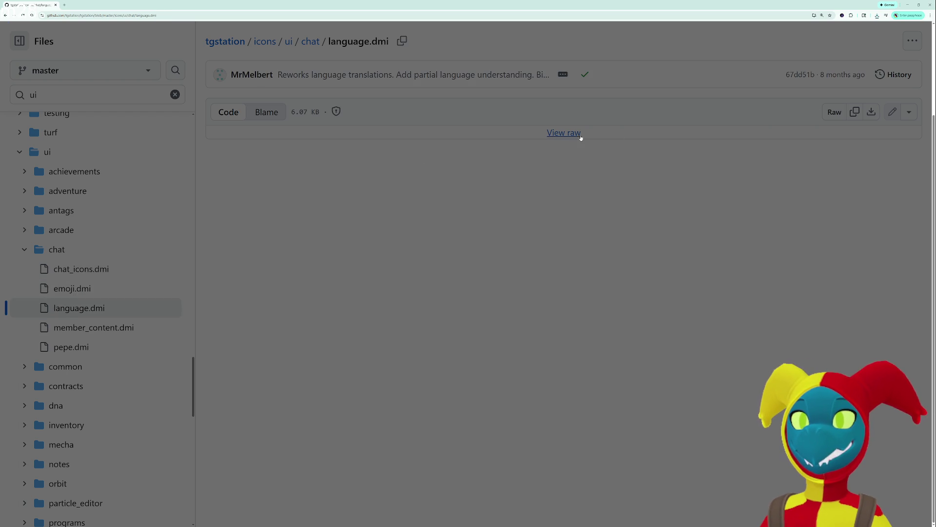
pyautogui.click(877, 16)
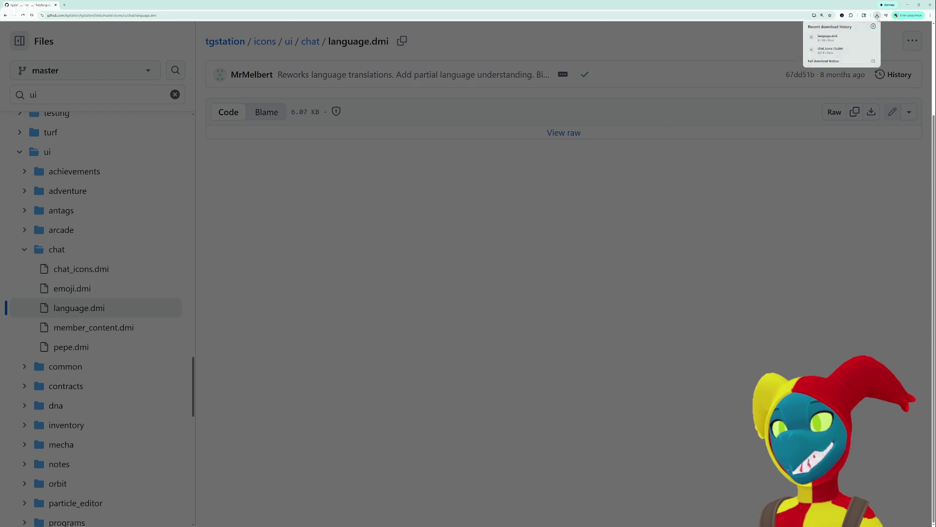
pyautogui.click(828, 38)
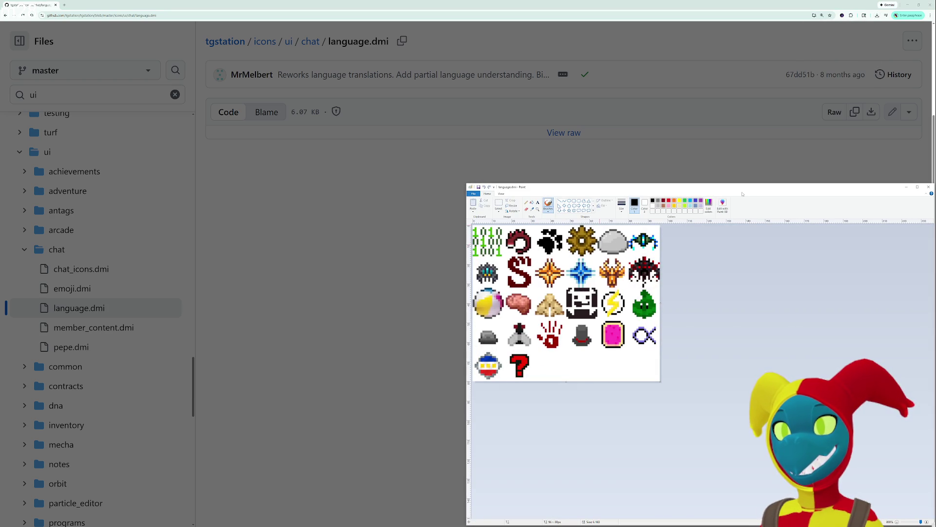
# Move the Paint window aside and close the language.dmi image.
pyautogui.moveTo(819, 190); pyautogui.dragTo(655, 180)
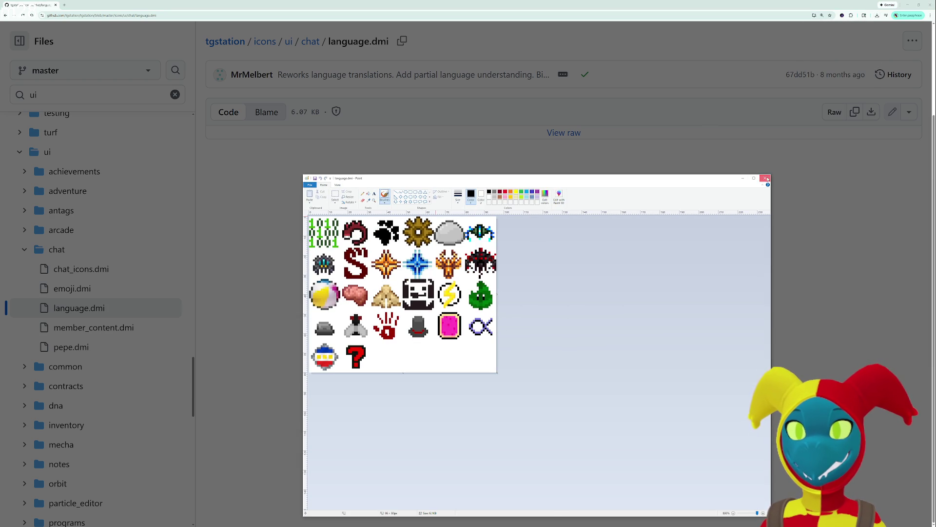
pyautogui.click(766, 179)
pyautogui.scroll(-1, 134, 336)
pyautogui.scroll(-1, 125, 321)
pyautogui.scroll(1, 98, 288)
# Collapse chat, expand common, and preview tg_32.png and tg_16.png.
pyautogui.click(26, 205)
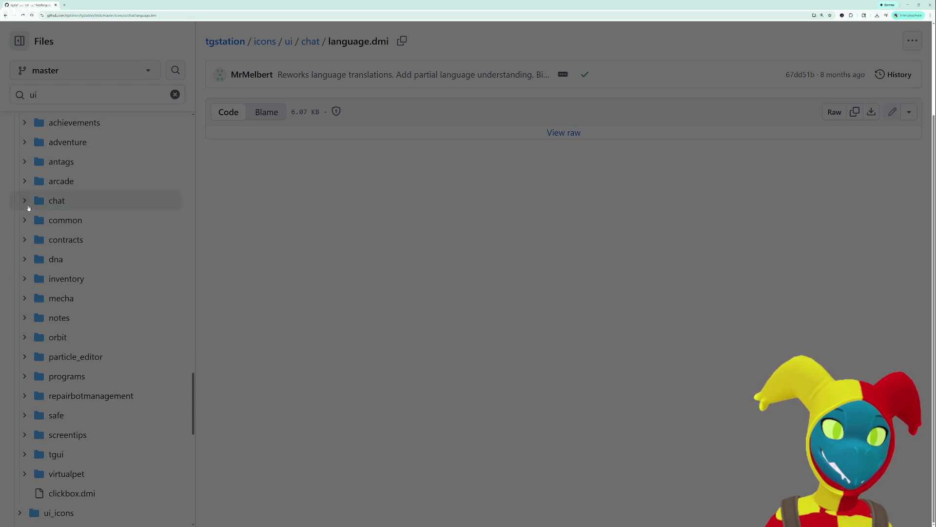
pyautogui.click(25, 220)
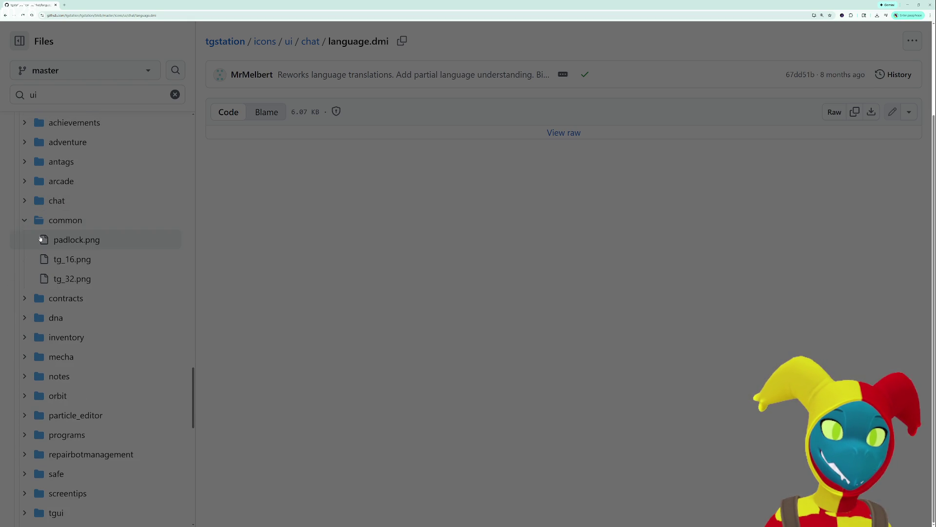
pyautogui.click(60, 277)
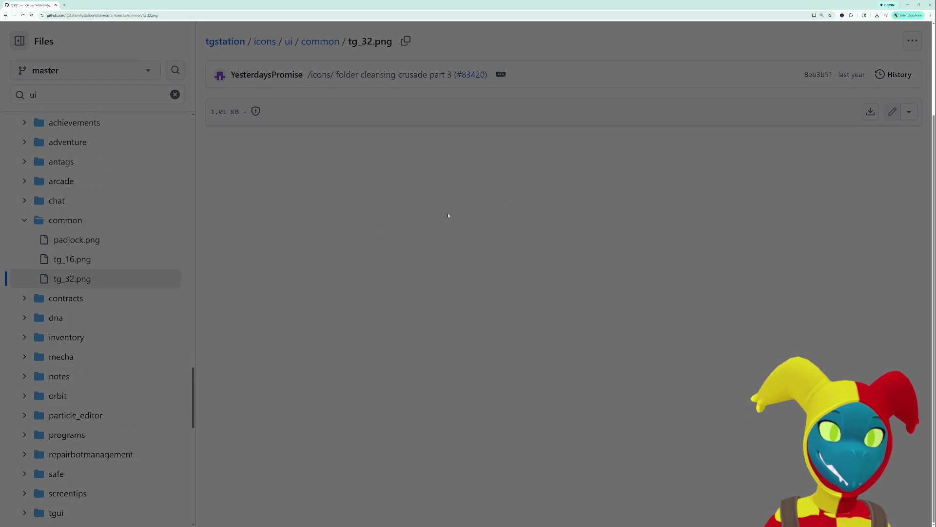
pyautogui.click(85, 257)
pyautogui.scroll(-1, 90, 289)
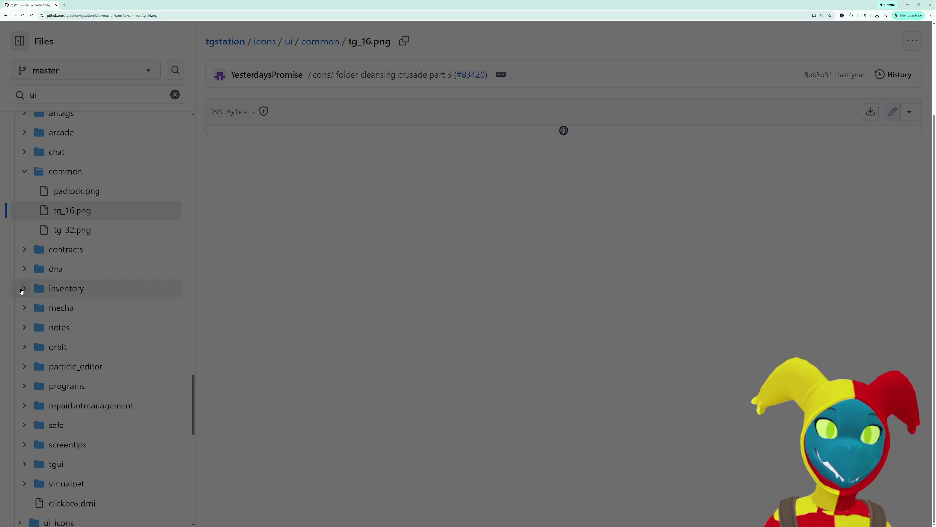
pyautogui.scroll(-1, 18, 373)
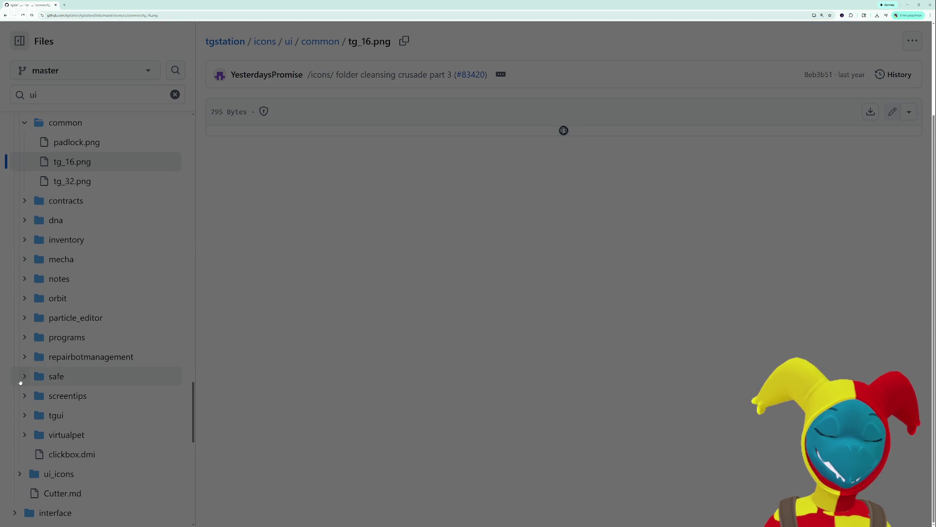
# Preview the tgui folder's grid_background, ntosradar_background, ntosradar_pointer and ntosradar_pointer_S images.
pyautogui.click(18, 415)
pyautogui.scroll(-1, 94, 390)
pyautogui.click(96, 391)
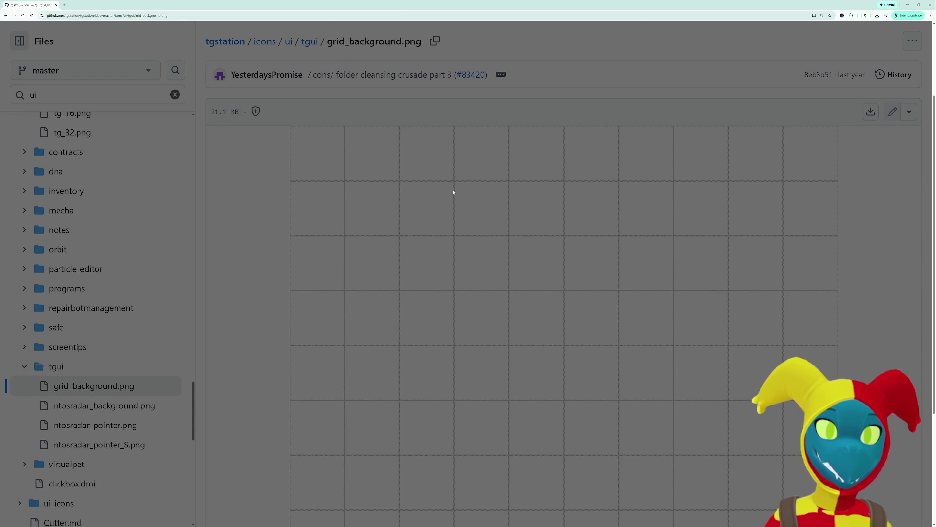
pyautogui.click(117, 405)
pyautogui.click(106, 429)
pyautogui.click(109, 439)
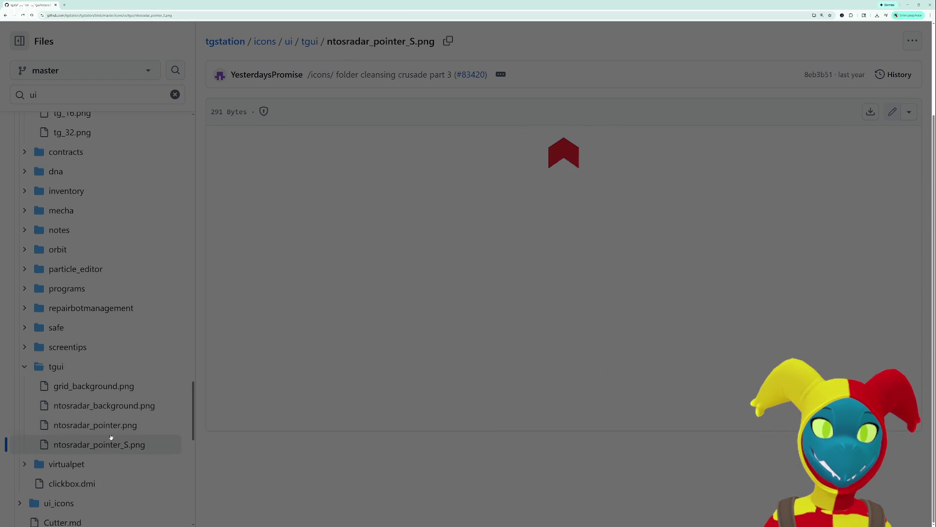
pyautogui.click(24, 367)
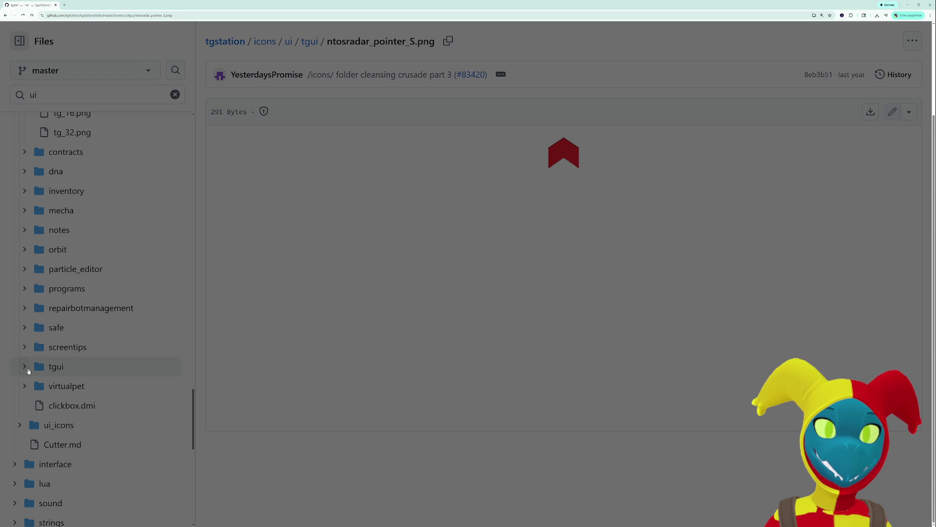
# Look at pet_state.dmi in the virtualpet folder, then collapse it.
pyautogui.click(26, 388)
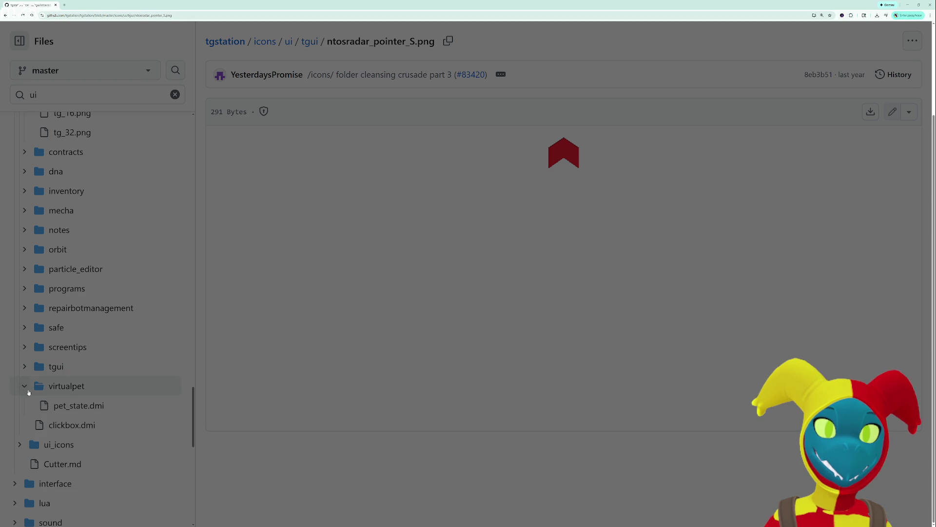
pyautogui.click(49, 406)
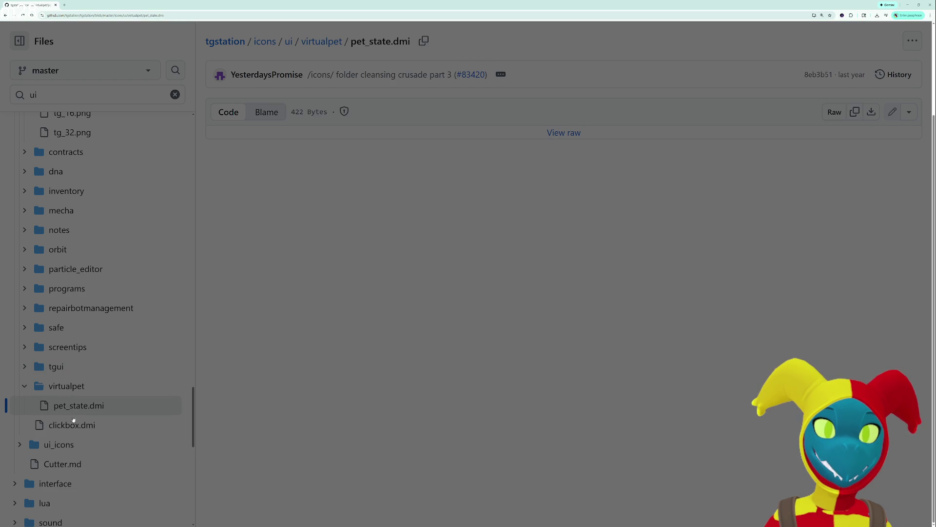
pyautogui.click(24, 386)
# Expand the lua folder and open SS13.lua.
pyautogui.scroll(-2, 29, 405)
pyautogui.scroll(-2, 33, 398)
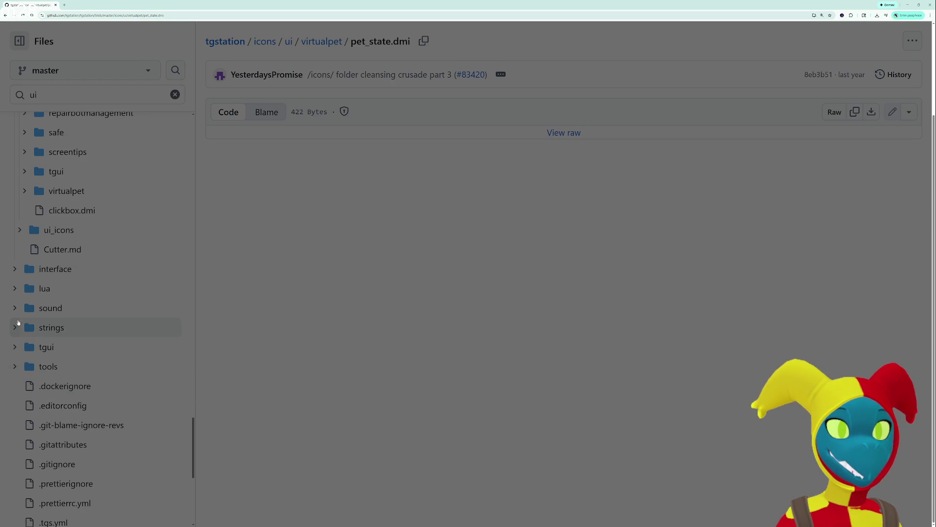
pyautogui.scroll(-1, 19, 320)
pyautogui.click(15, 264)
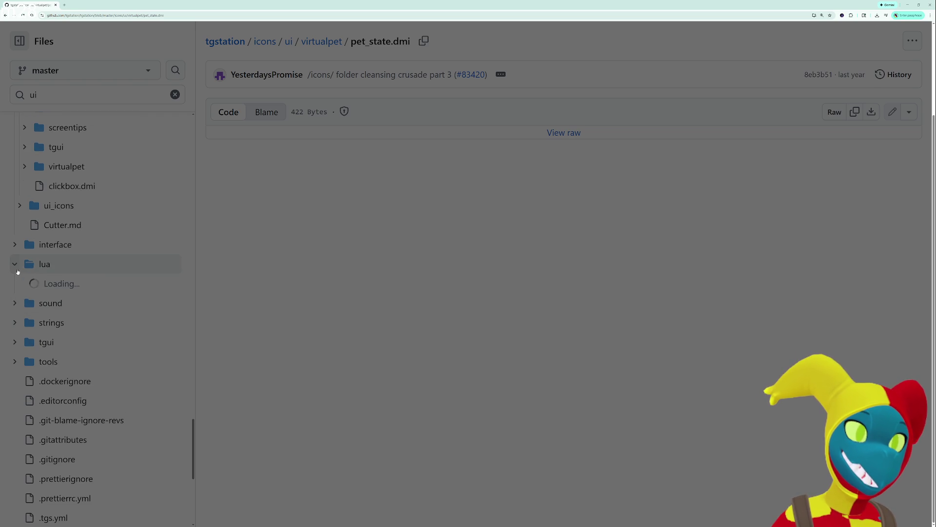
pyautogui.click(55, 302)
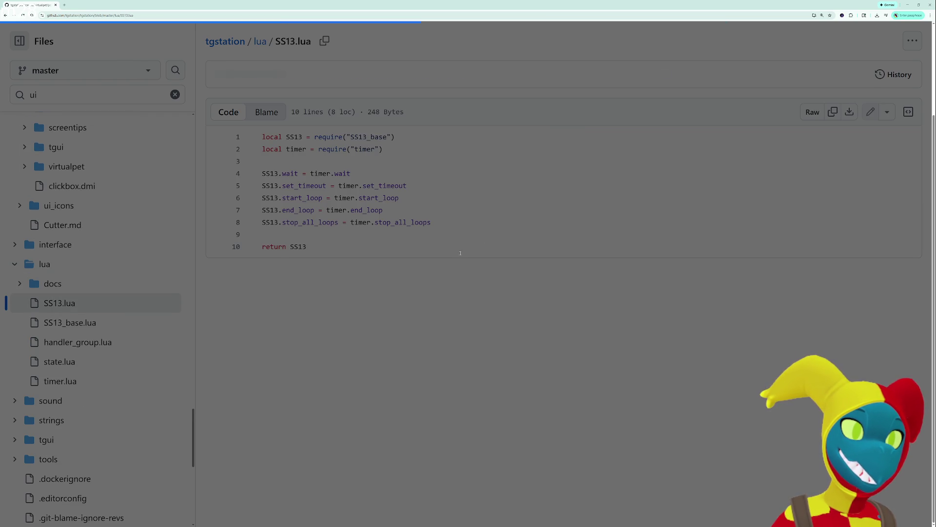
# Collapse lua, expand the inventory folder, and preview back.png.
pyautogui.click(15, 264)
pyautogui.scroll(-3, 37, 322)
pyautogui.scroll(1, 35, 326)
pyautogui.scroll(4, 34, 317)
pyautogui.scroll(3, 33, 302)
pyautogui.scroll(1, 32, 294)
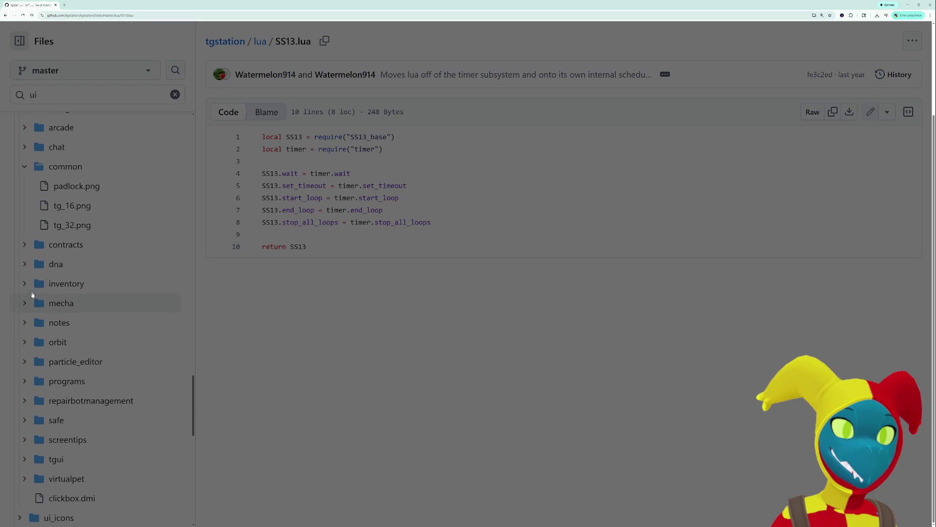
pyautogui.click(25, 288)
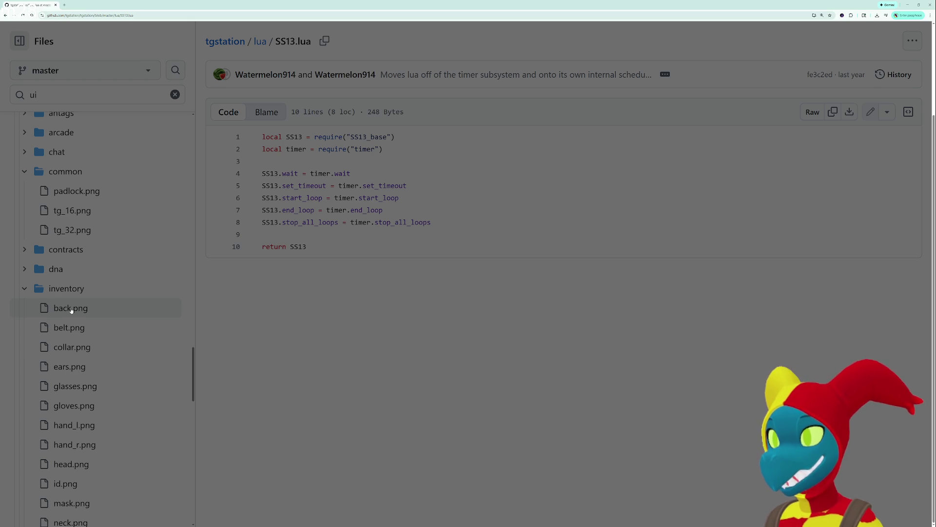
pyautogui.click(102, 310)
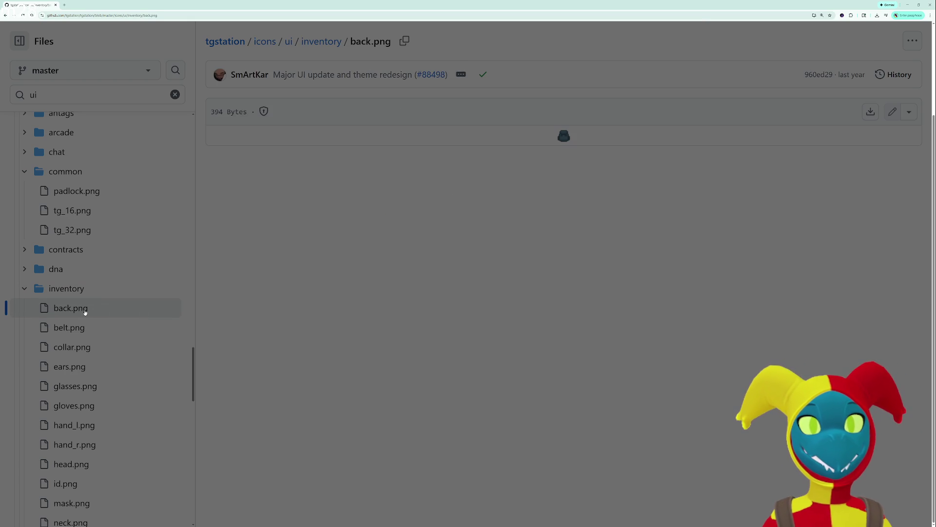
# Preview the inventory icons collar, glasses, mask and uniform, ending on suit_storage.png.
pyautogui.click(94, 345)
pyautogui.click(94, 385)
pyautogui.scroll(-3, 97, 406)
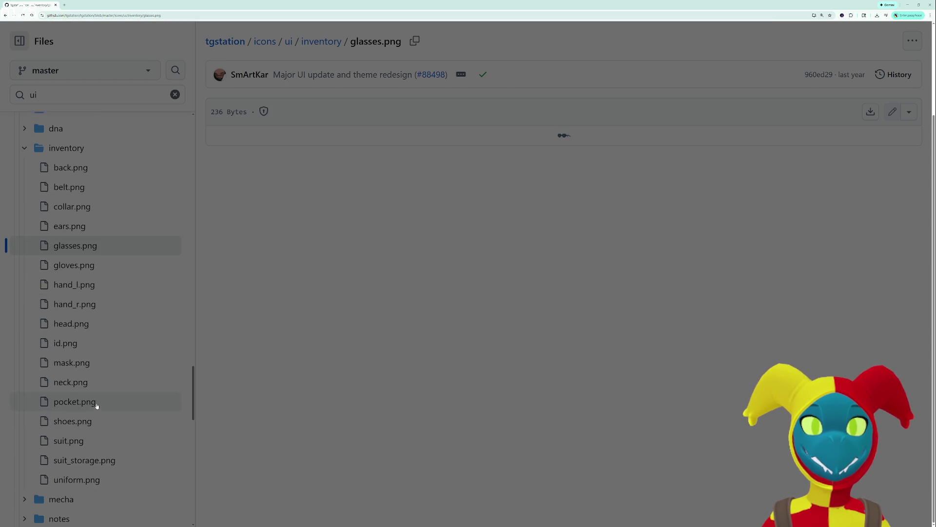
pyautogui.click(90, 357)
pyautogui.click(90, 473)
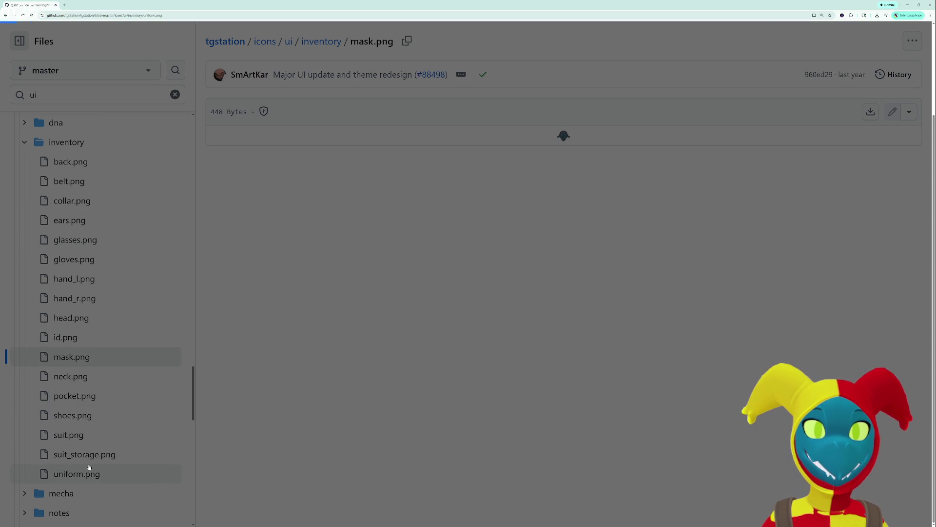
pyautogui.click(97, 455)
# Scroll up the file tree and expand the adventure folder.
pyautogui.scroll(-2, 97, 439)
pyautogui.scroll(3, 80, 419)
pyautogui.scroll(3, 68, 391)
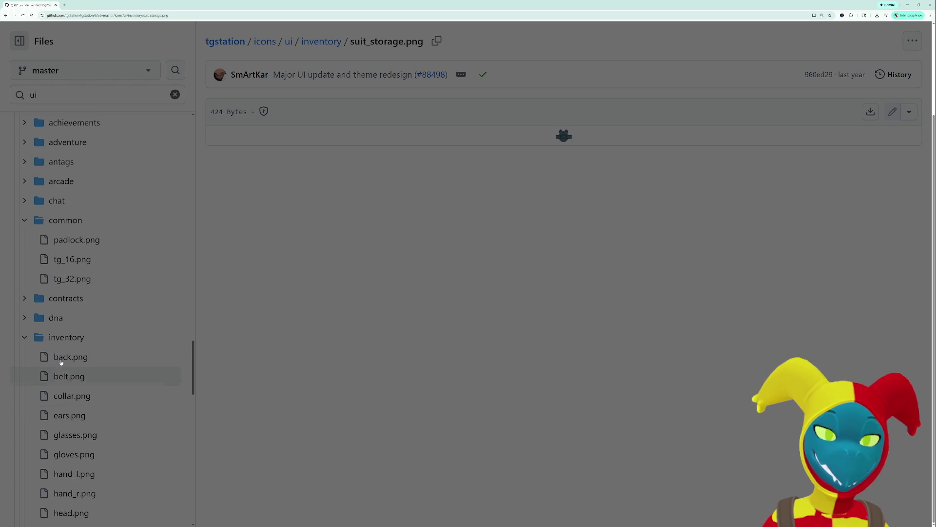
pyautogui.scroll(3, 25, 321)
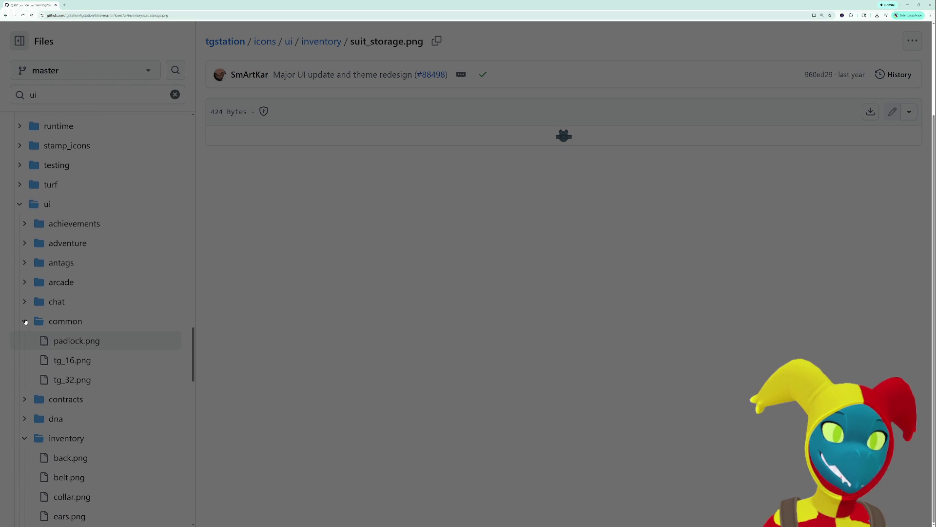
pyautogui.scroll(1, 21, 314)
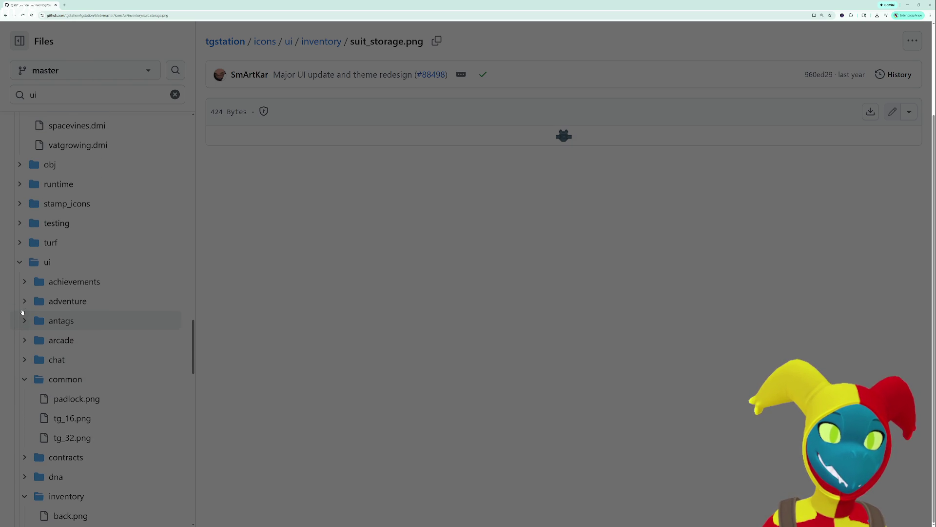
pyautogui.click(22, 313)
# Preview the adventure images default, grue, signal_lost and trade, returning to signal_lost.png.
pyautogui.click(69, 332)
pyautogui.click(72, 352)
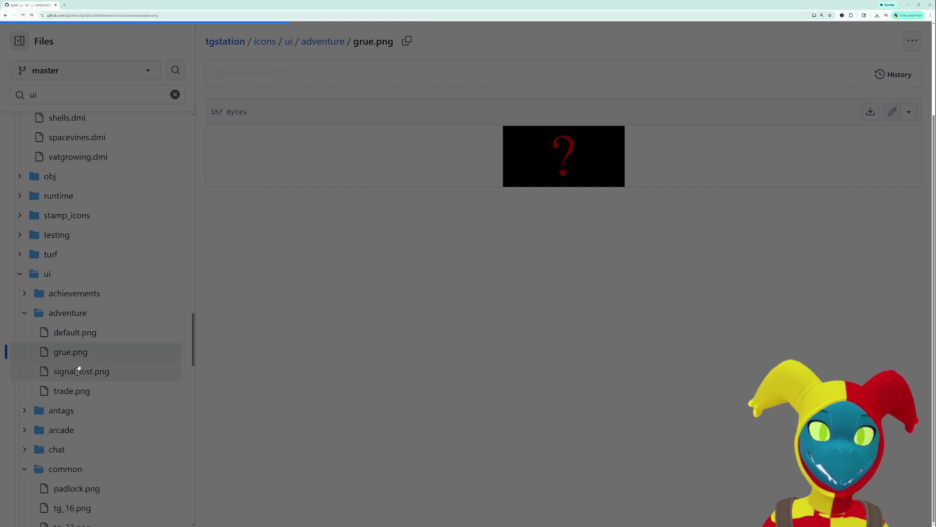
pyautogui.click(79, 371)
pyautogui.click(80, 391)
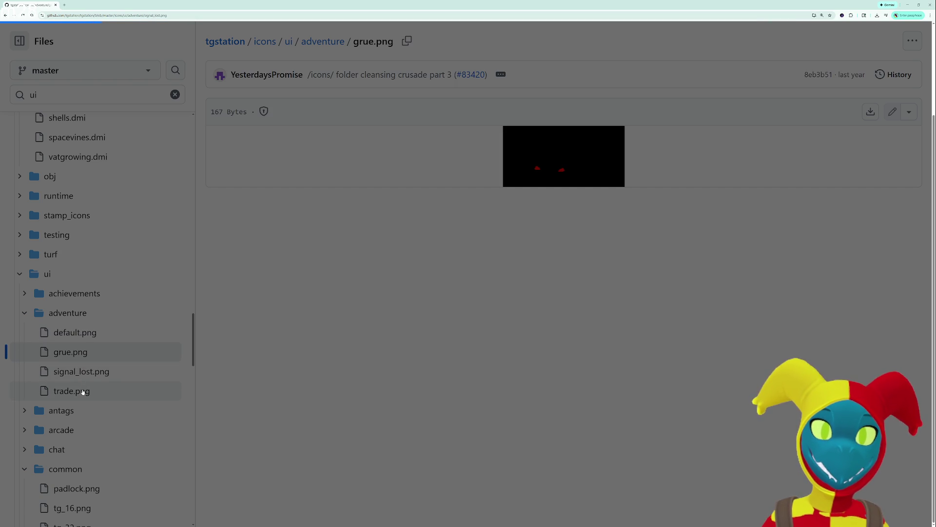
pyautogui.click(100, 373)
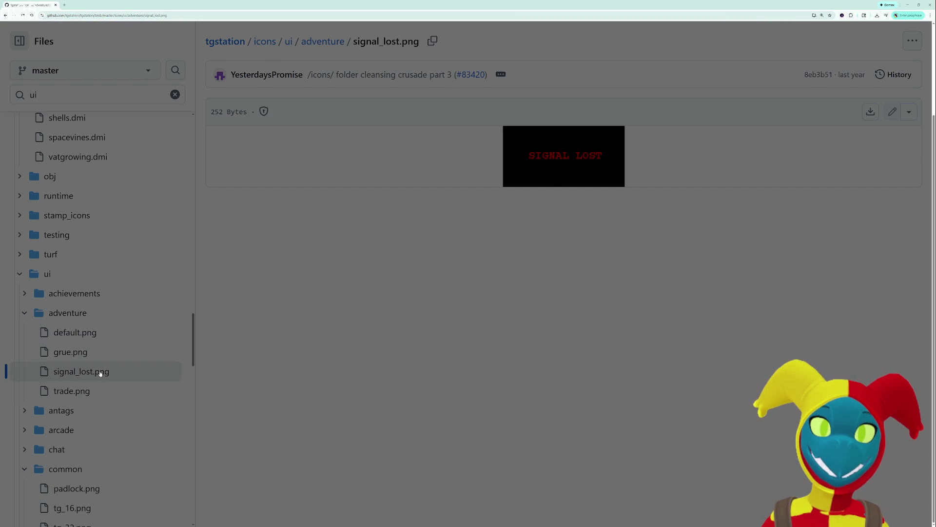
# Download the raw icons/mob/simple/tourists.dmi and open it in Paint.
pyautogui.scroll(1, 28, 266)
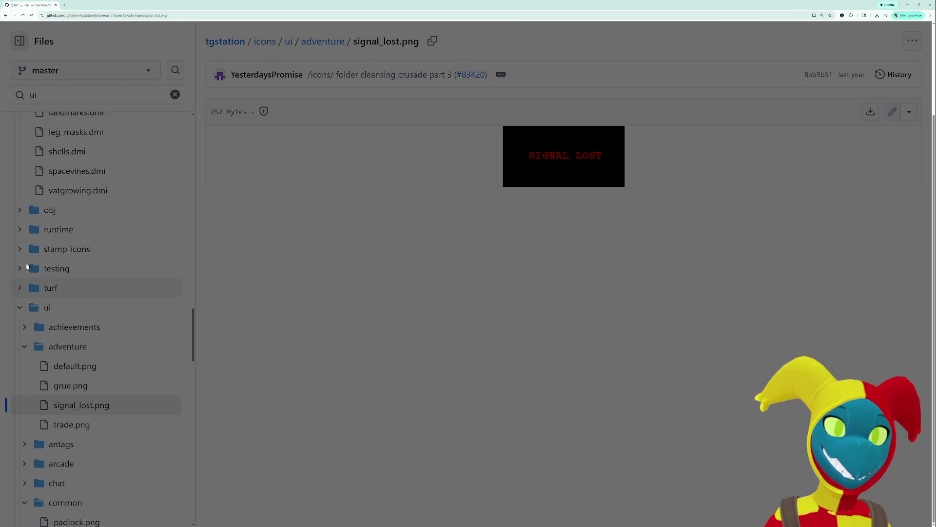
pyautogui.scroll(-2, 22, 287)
pyautogui.scroll(4, 27, 303)
pyautogui.scroll(2, 28, 303)
pyautogui.scroll(1, 32, 295)
pyautogui.scroll(2, 82, 273)
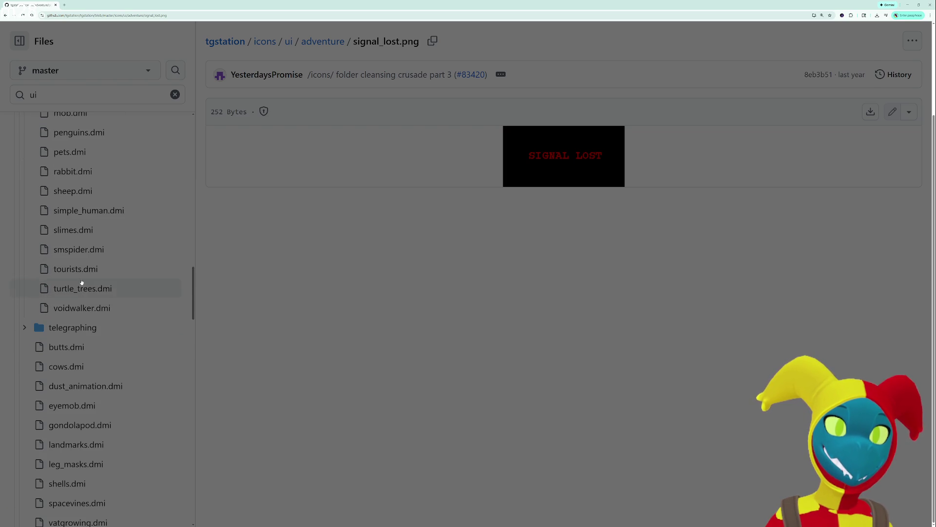
pyautogui.click(82, 277)
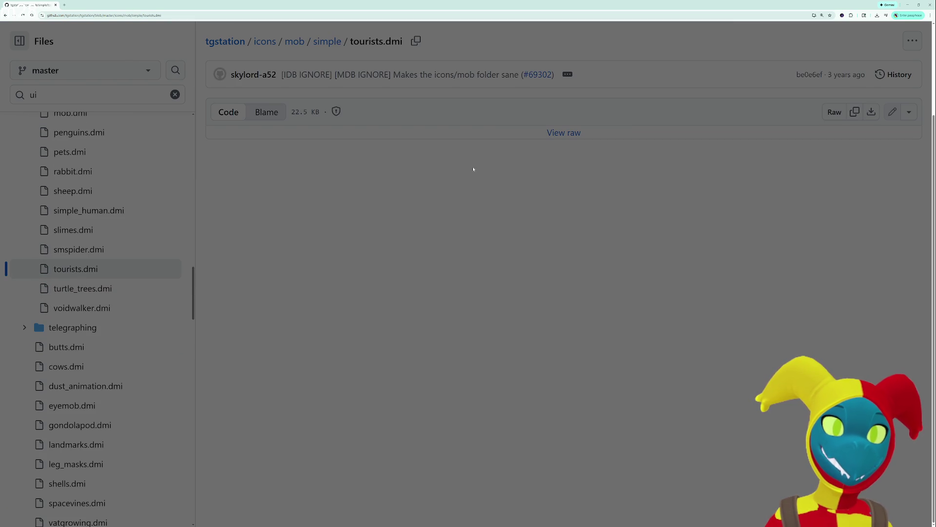
pyautogui.click(561, 138)
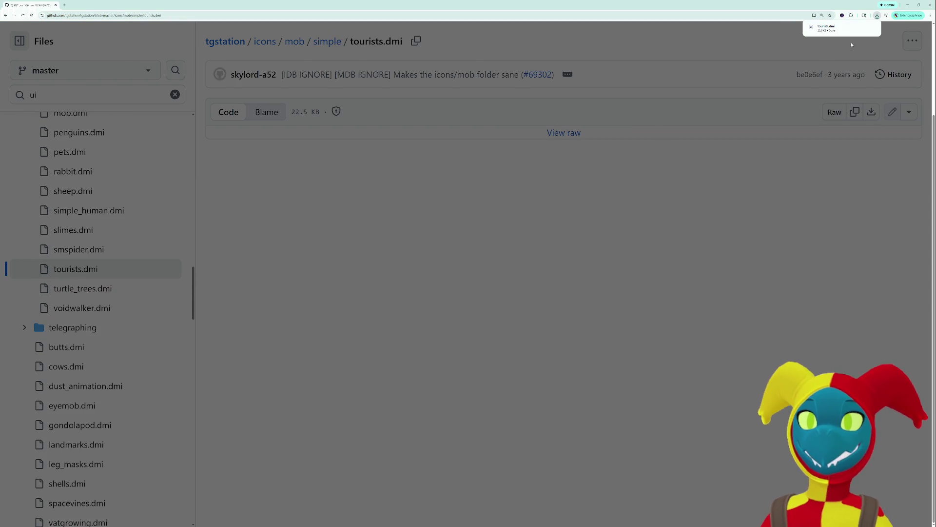
pyautogui.click(838, 30)
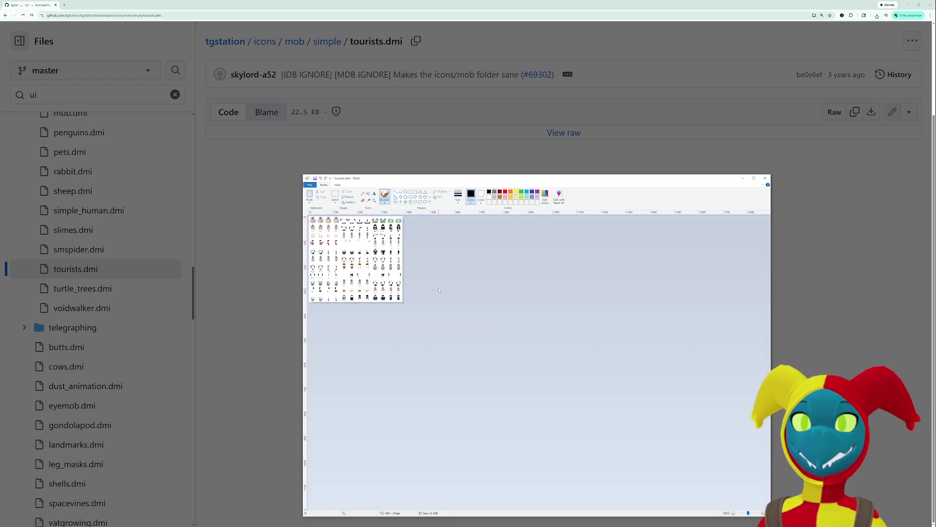
# Look over the tourists.dmi sprites in Paint, then close the window.
pyautogui.keyDown('ctrl'); pyautogui.scroll(5, 439, 291); pyautogui.keyUp('ctrl')
pyautogui.keyDown('ctrl'); pyautogui.scroll(-1, 441, 289); pyautogui.keyUp('ctrl')
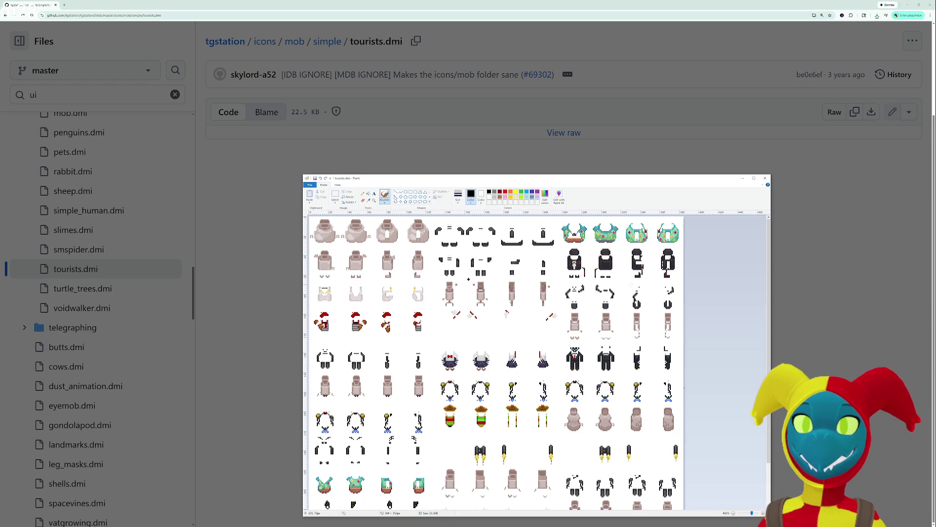
pyautogui.scroll(-2, 468, 279)
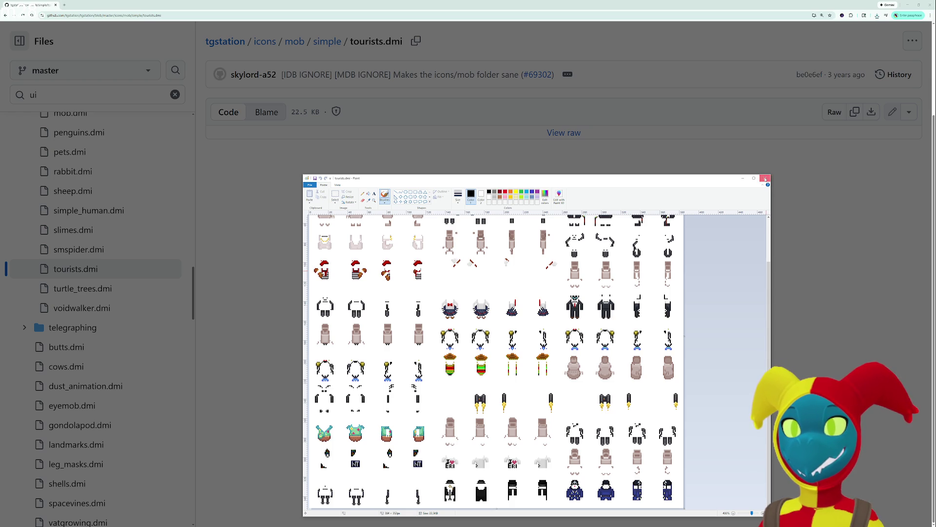
pyautogui.click(765, 178)
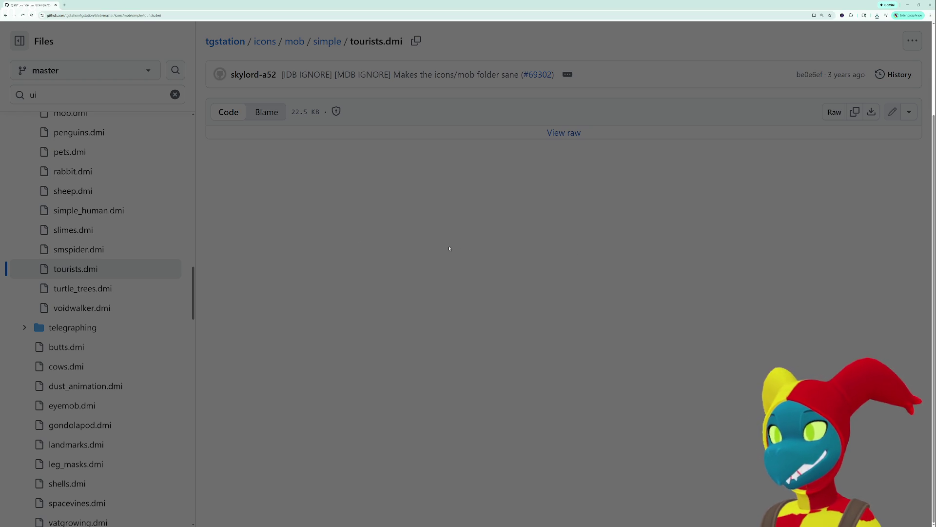
# Download the raw mob.dmi sprite sheet to view it.
pyautogui.scroll(4, 117, 302)
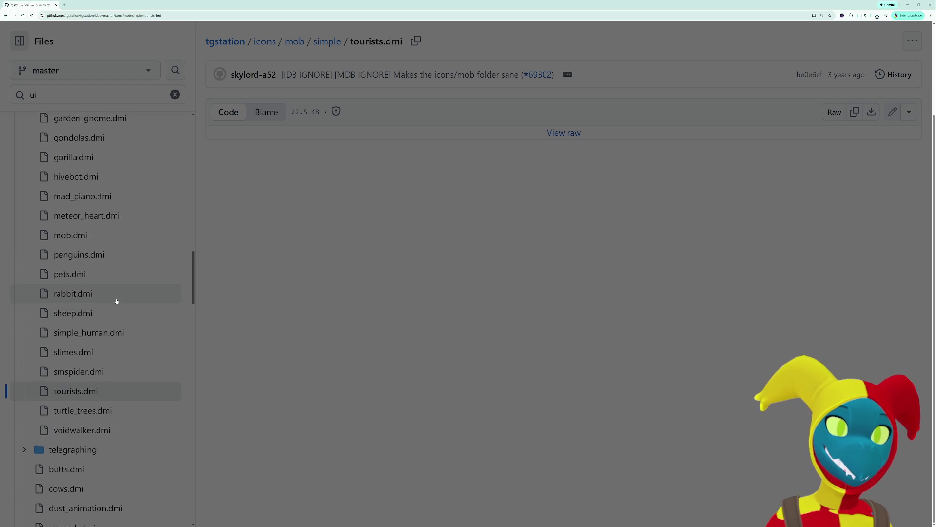
pyautogui.click(107, 309)
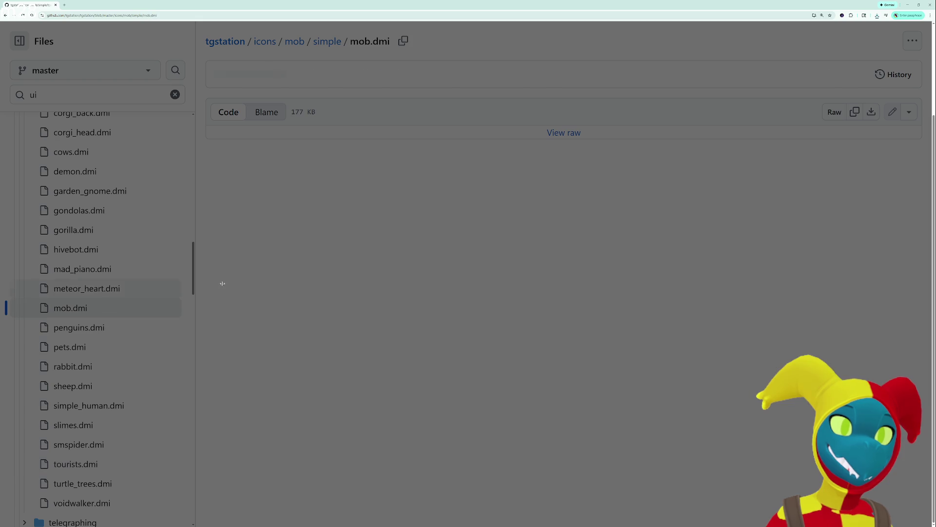
pyautogui.click(557, 132)
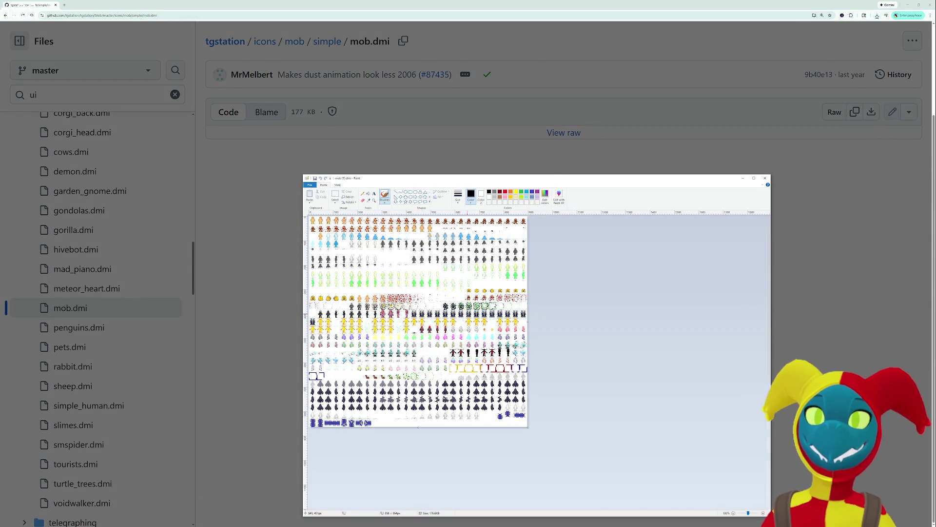
# Pan across the whole mob.dmi sheet in Paint, then close it.
pyautogui.keyDown('ctrl'); pyautogui.scroll(2, 468, 314); pyautogui.keyUp('ctrl')
pyautogui.hscroll(3, 536, 361)
pyautogui.hscroll(4, 537, 361)
pyautogui.hscroll(3, 537, 361)
pyautogui.hscroll(4, 536, 361)
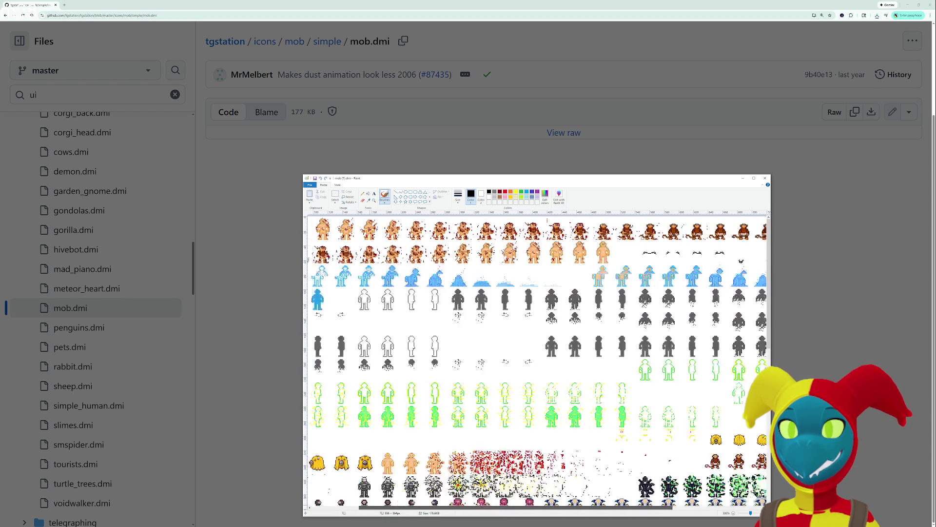
pyautogui.scroll(-5, 537, 361)
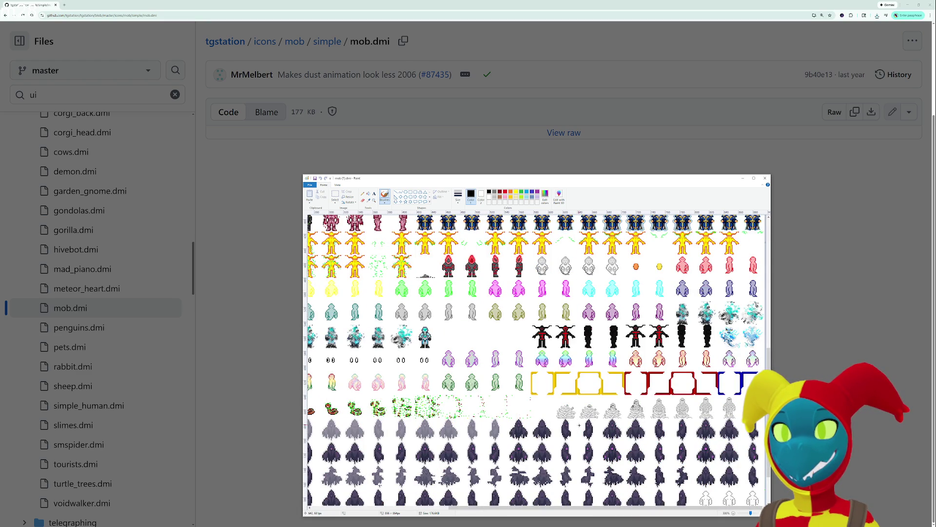
pyautogui.scroll(5, 580, 445)
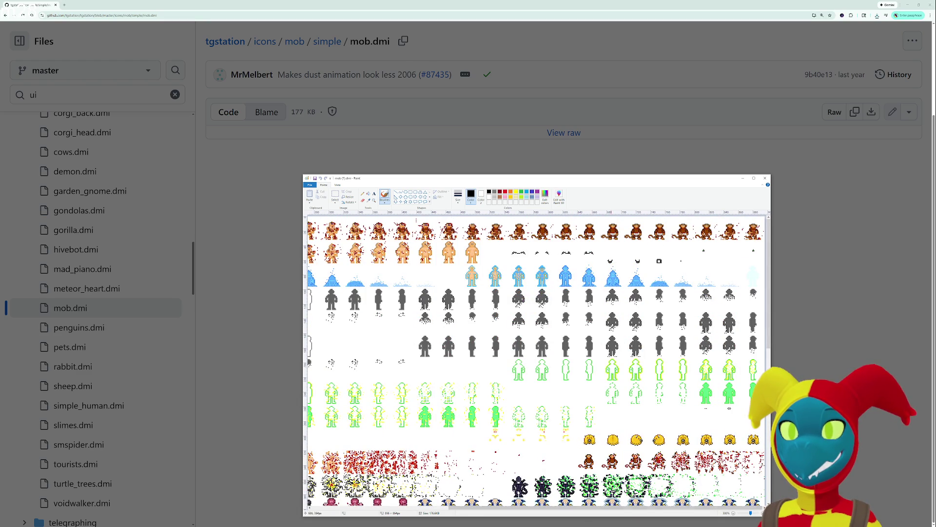
pyautogui.moveTo(592, 508); pyautogui.dragTo(429, 507)
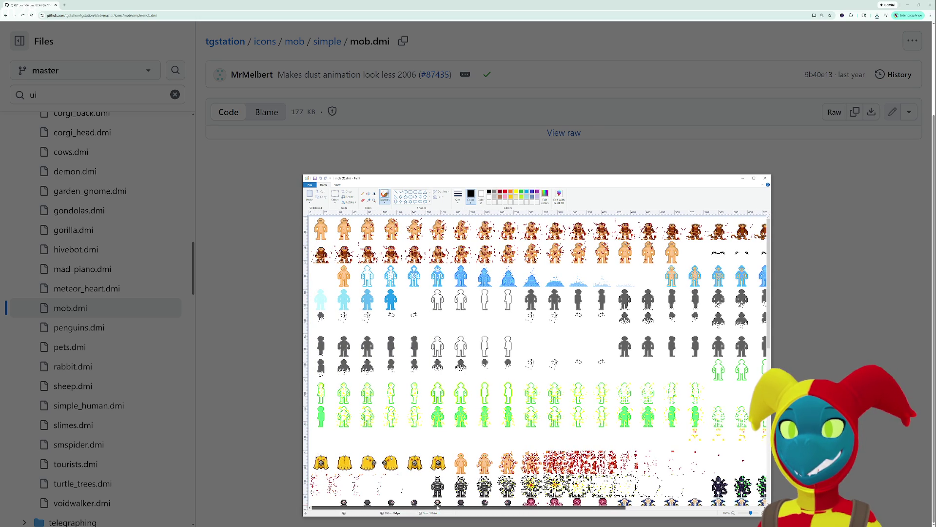
pyautogui.moveTo(438, 508); pyautogui.dragTo(591, 506)
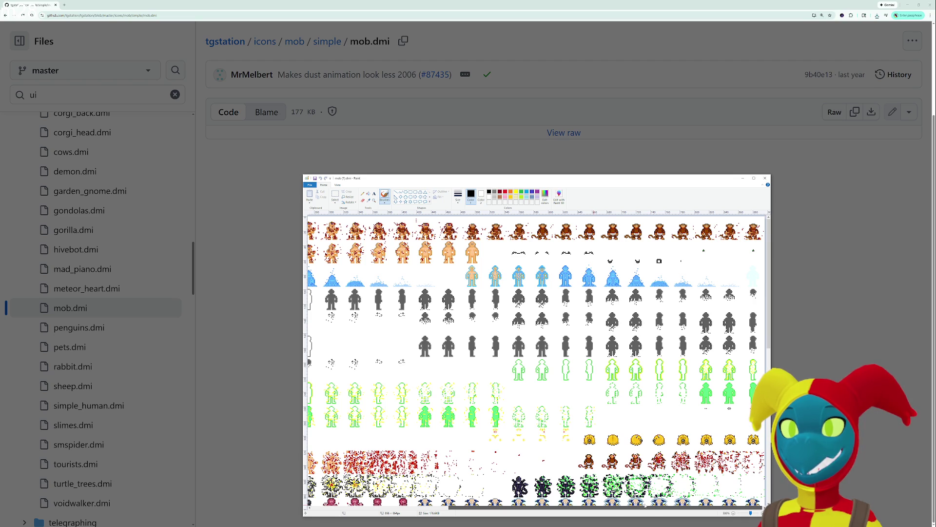
pyautogui.moveTo(654, 505); pyautogui.dragTo(423, 510)
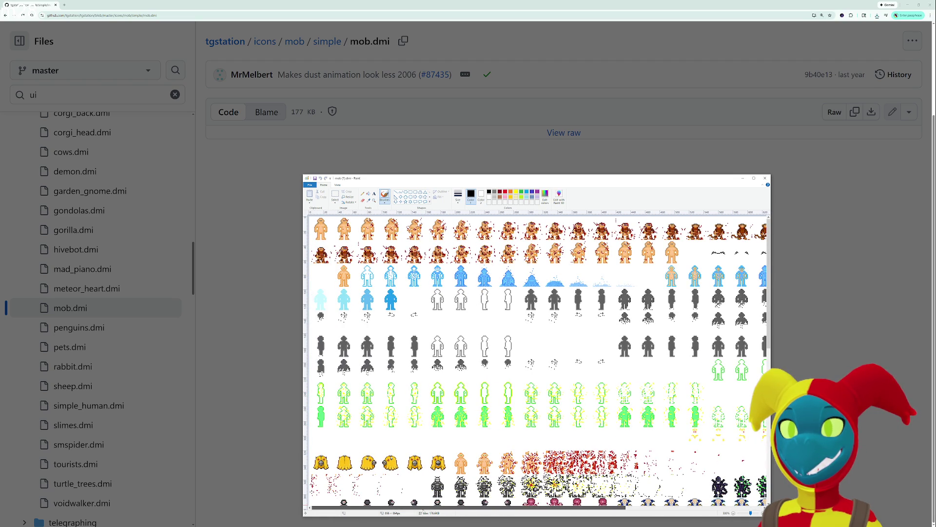
pyautogui.moveTo(446, 509); pyautogui.dragTo(627, 506)
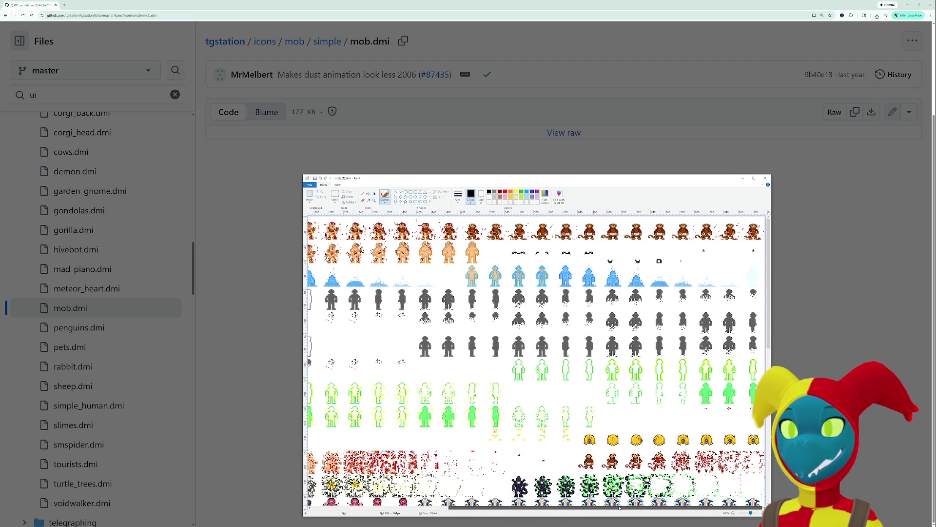
pyautogui.moveTo(592, 510); pyautogui.dragTo(451, 510)
pyautogui.scroll(-5, 498, 438)
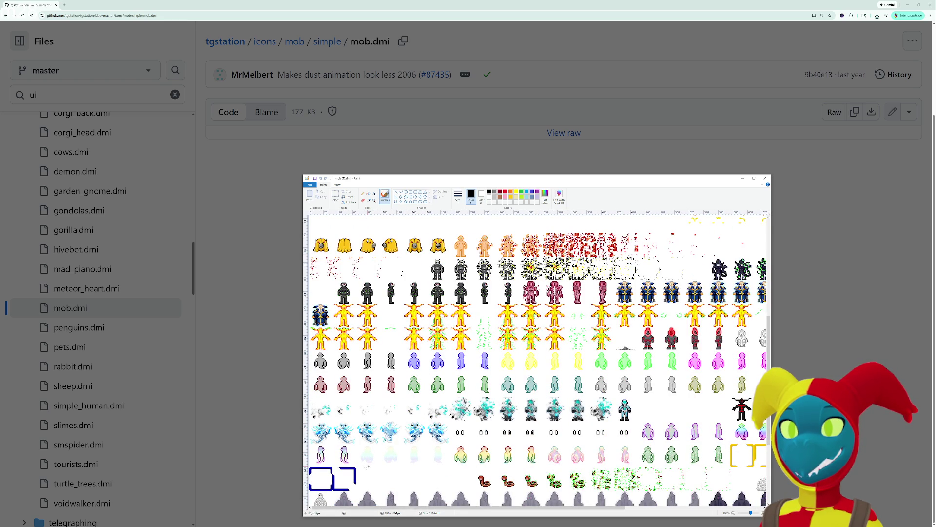
pyautogui.moveTo(337, 510); pyautogui.dragTo(475, 511)
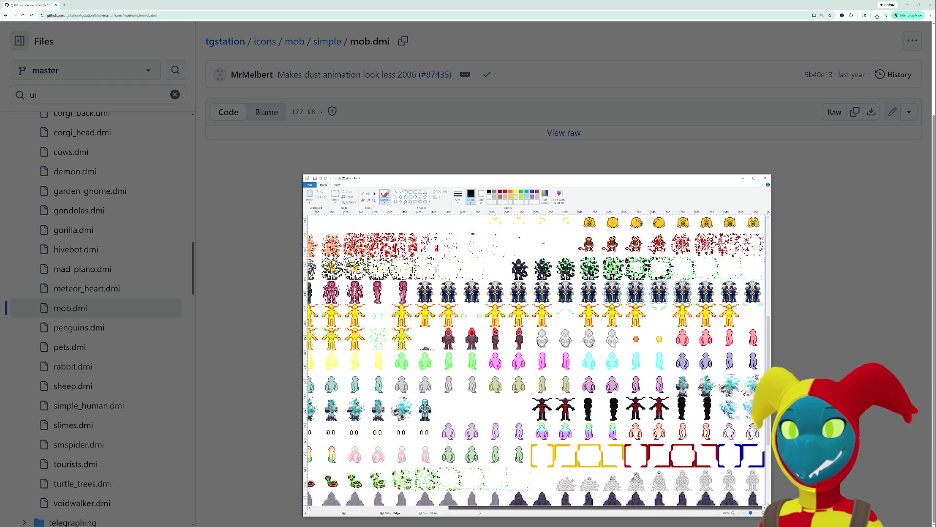
pyautogui.scroll(-3, 492, 480)
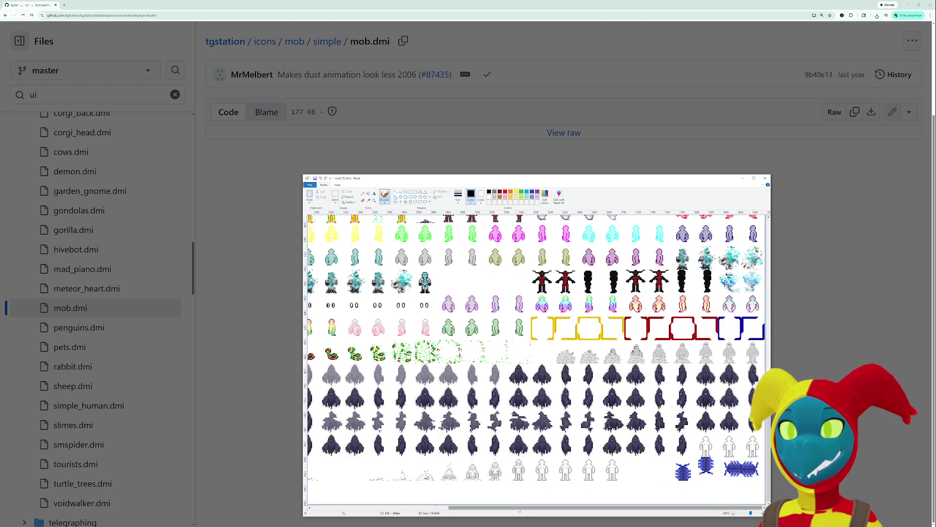
pyautogui.moveTo(517, 508); pyautogui.dragTo(365, 504)
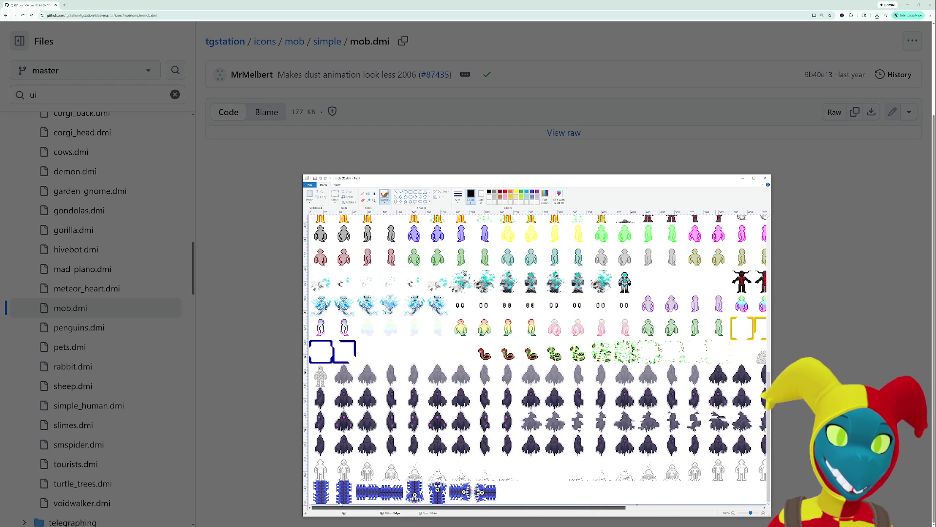
pyautogui.scroll(10, 536, 360)
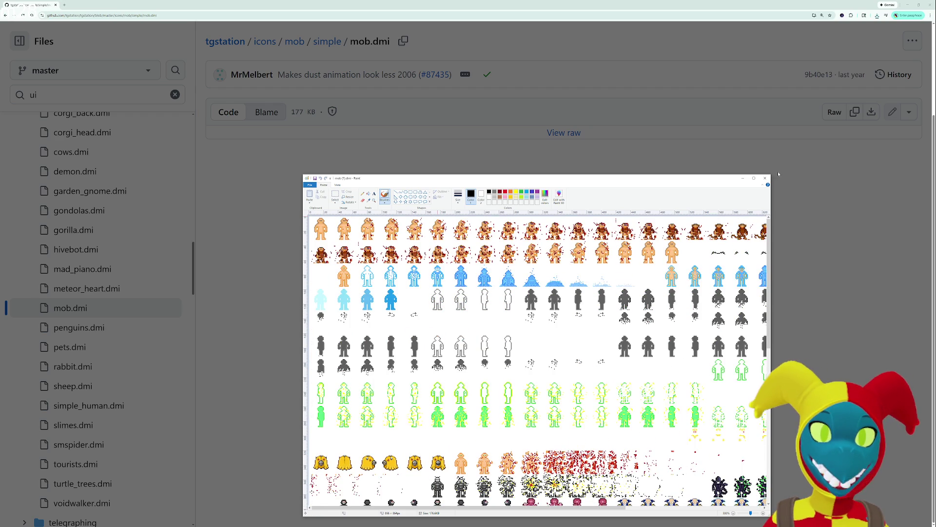
pyautogui.click(765, 179)
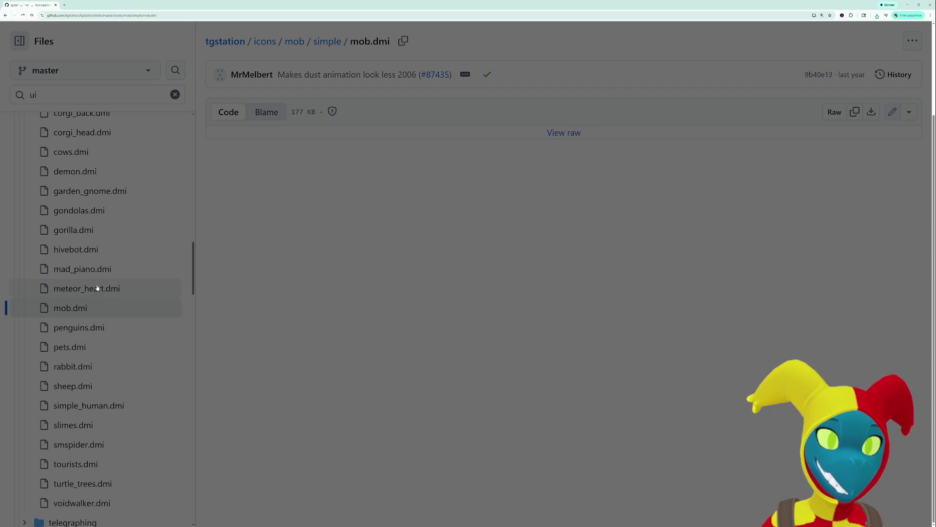
# Download the raw demon.dmi sprite sheet into Paint.
pyautogui.scroll(1, 98, 290)
pyautogui.scroll(1, 97, 312)
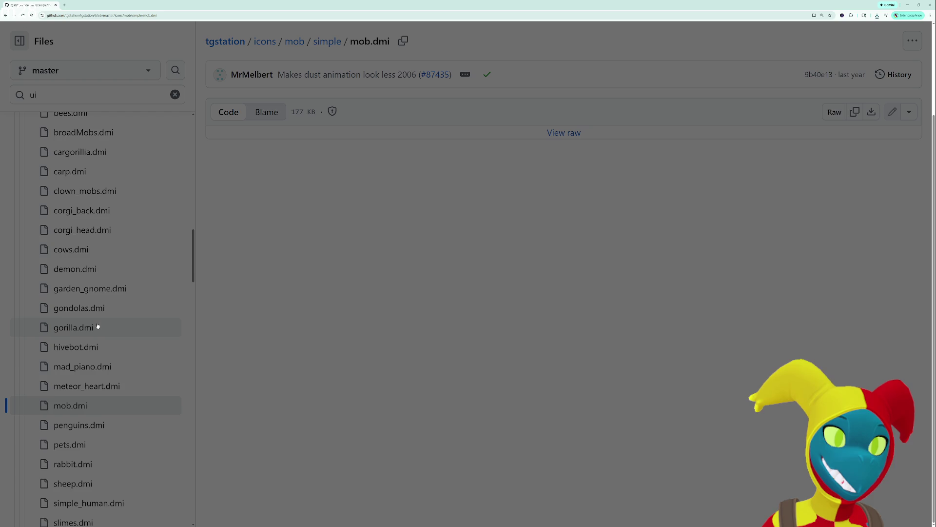
pyautogui.click(121, 292)
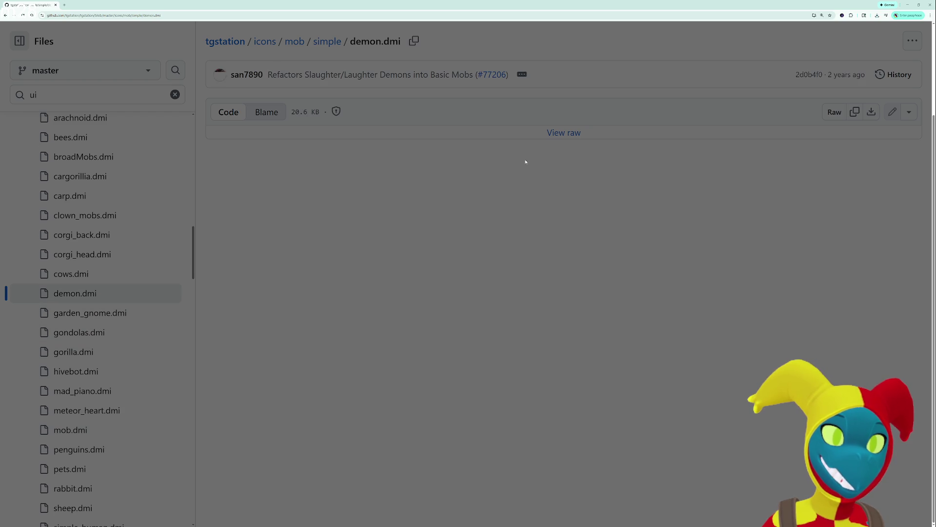
pyautogui.click(564, 133)
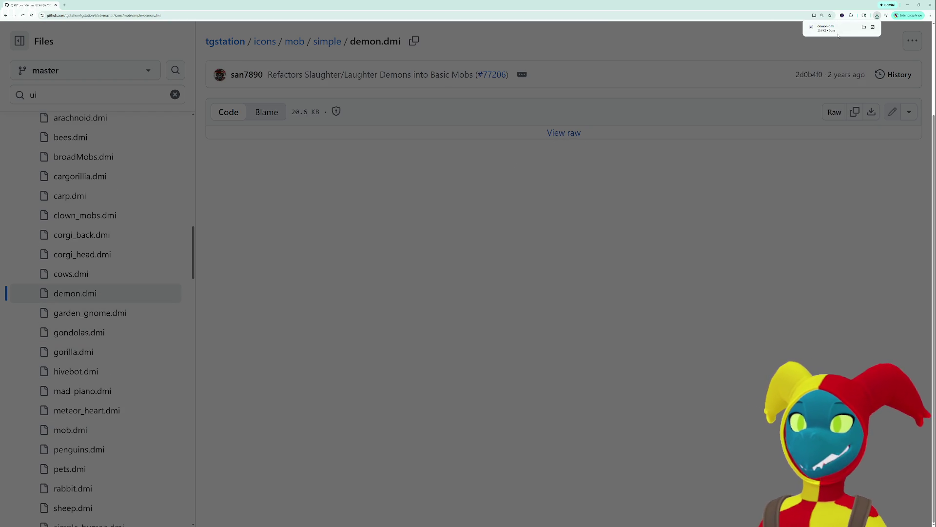
# Zoom in and draw three temporary marks on the demon sprites, undoing each.
pyautogui.scroll(3, 424, 261)
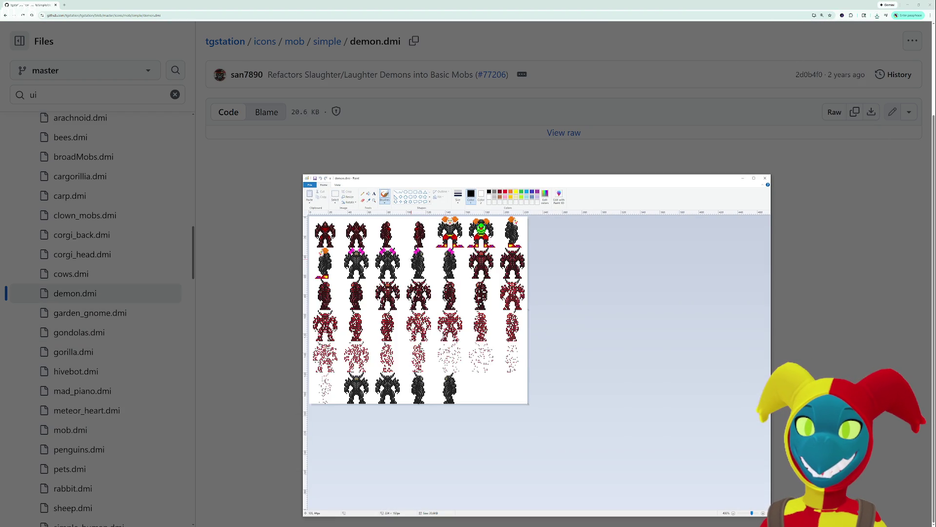
pyautogui.scroll(1, 424, 262)
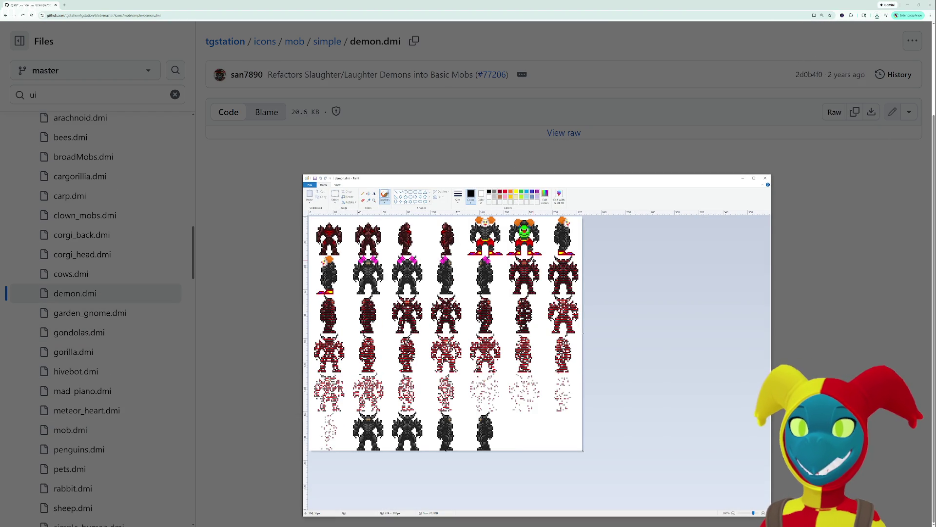
pyautogui.scroll(1, 422, 232)
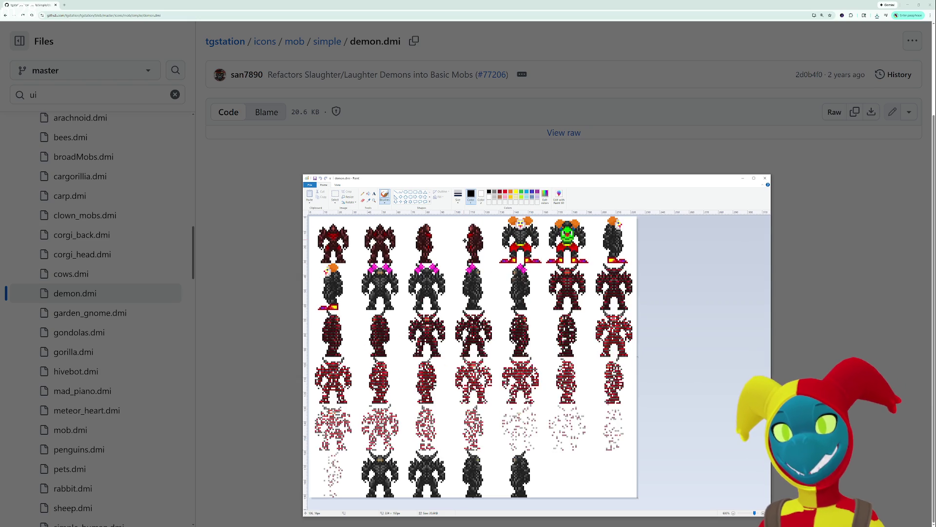
pyautogui.scroll(1, 452, 239)
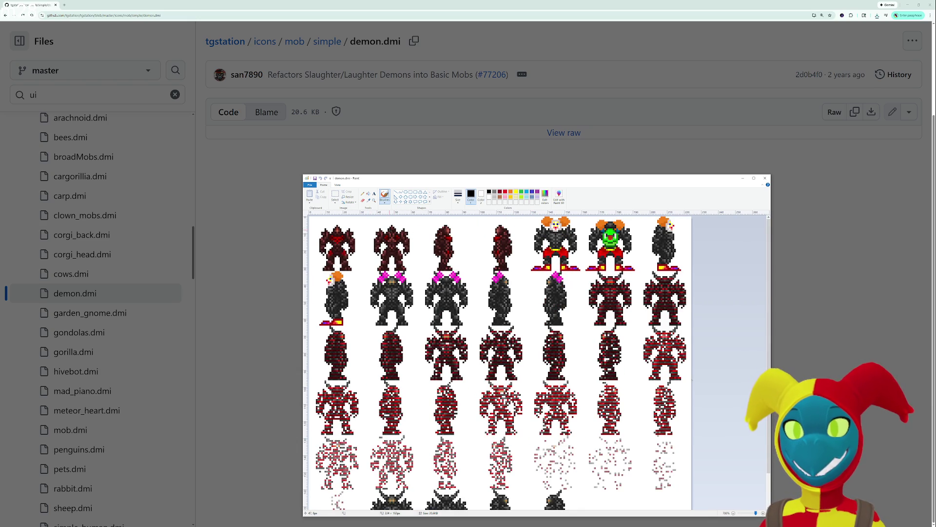
pyautogui.moveTo(398, 221)
pyautogui.mouseDown()
pyautogui.moveTo(371, 258)
pyautogui.moveTo(410, 220)
pyautogui.mouseUp()
pyautogui.hotkey('ctrl', 'z')
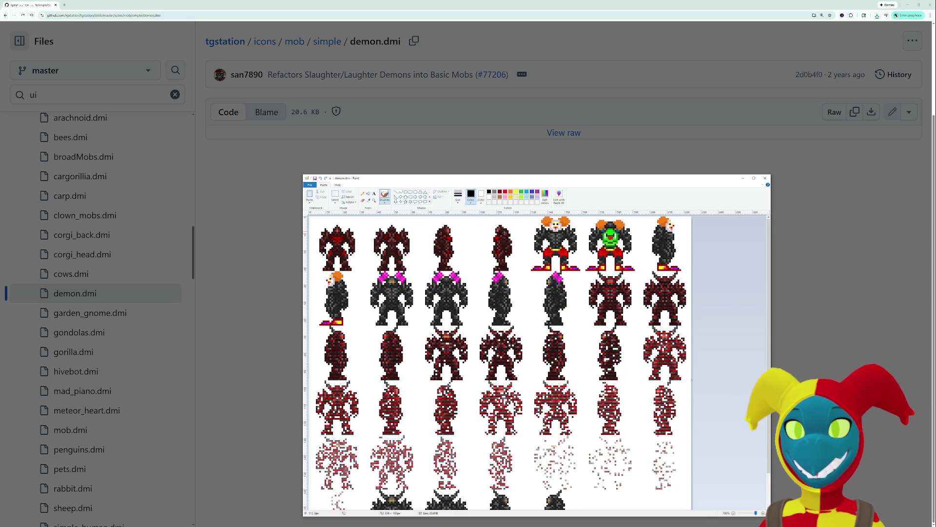
pyautogui.moveTo(567, 222); pyautogui.dragTo(569, 218)
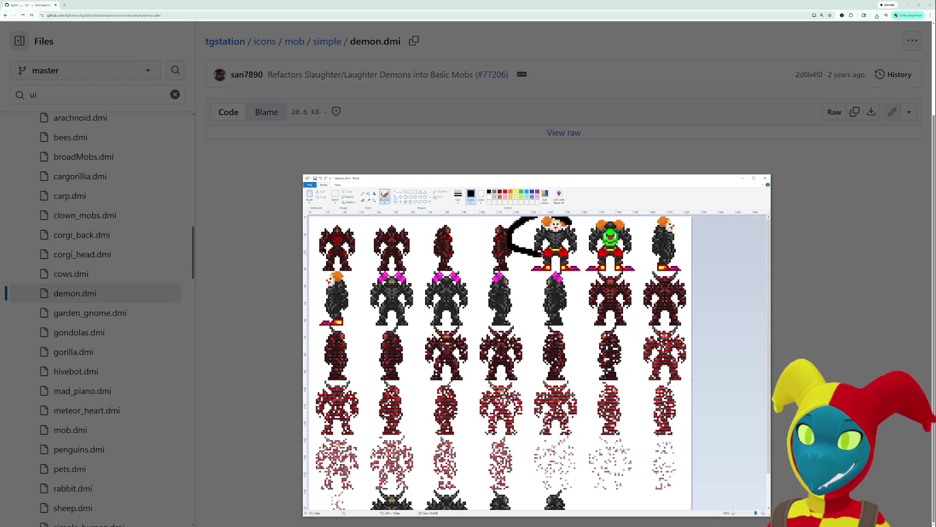
pyautogui.hotkey('ctrl', 'z')
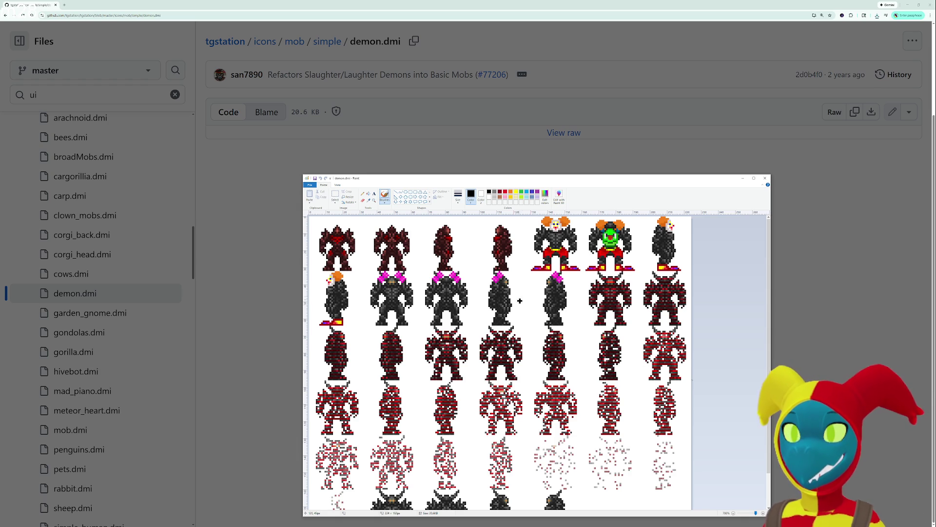
pyautogui.moveTo(567, 275); pyautogui.dragTo(570, 274)
pyautogui.hotkey('ctrl', 'z')
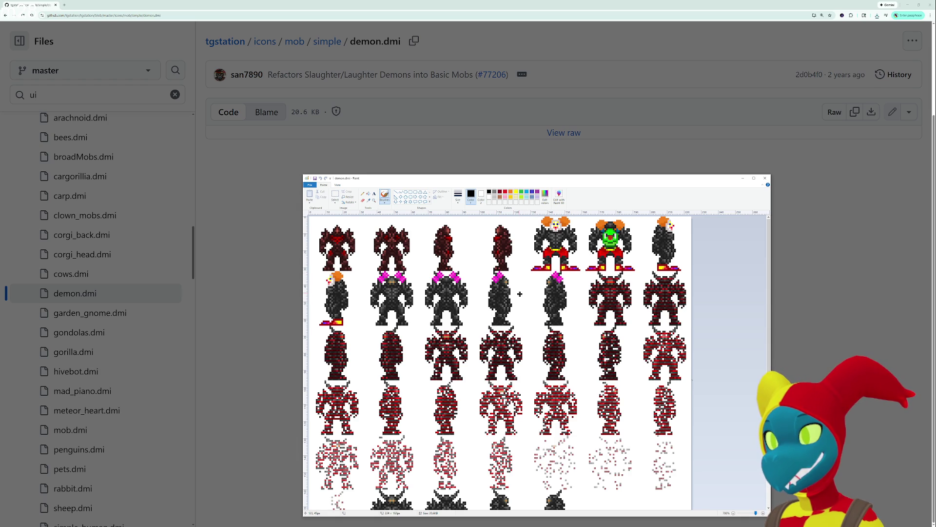
# Scroll over the demon.dmi sheet and close it unchanged.
pyautogui.scroll(-1, 520, 294)
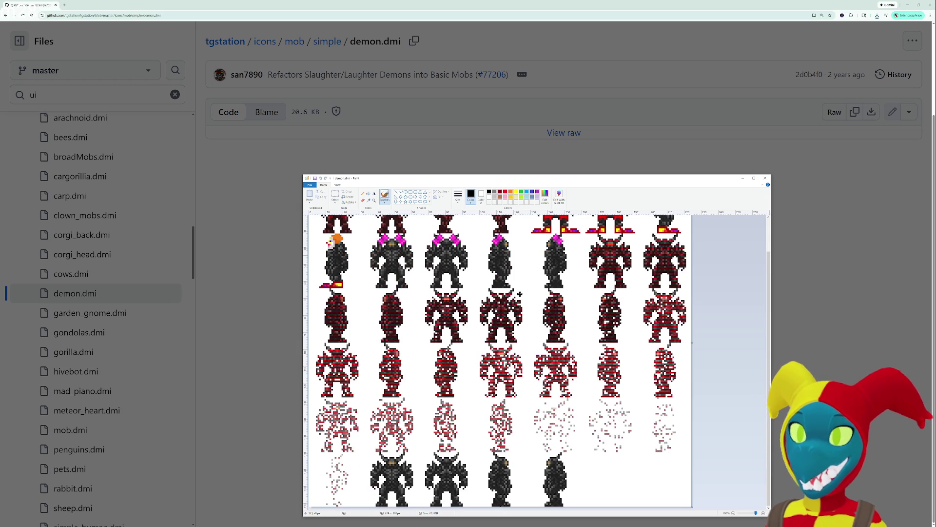
pyautogui.scroll(1, 519, 294)
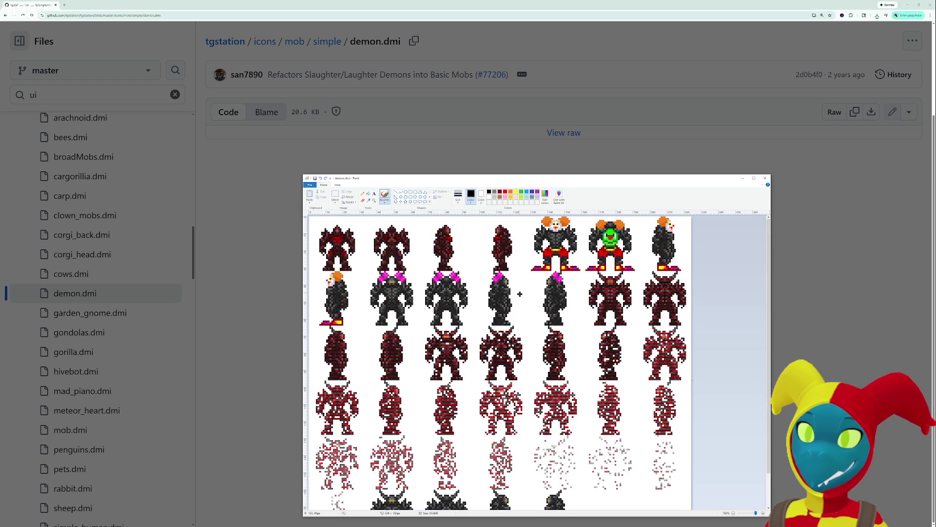
pyautogui.scroll(-1, 520, 294)
pyautogui.scroll(1, 520, 294)
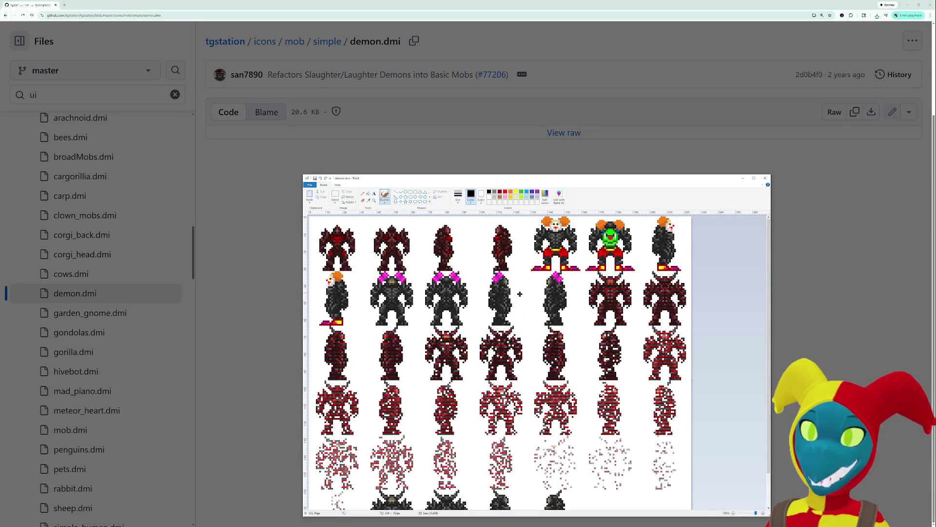
pyautogui.scroll(-1, 520, 294)
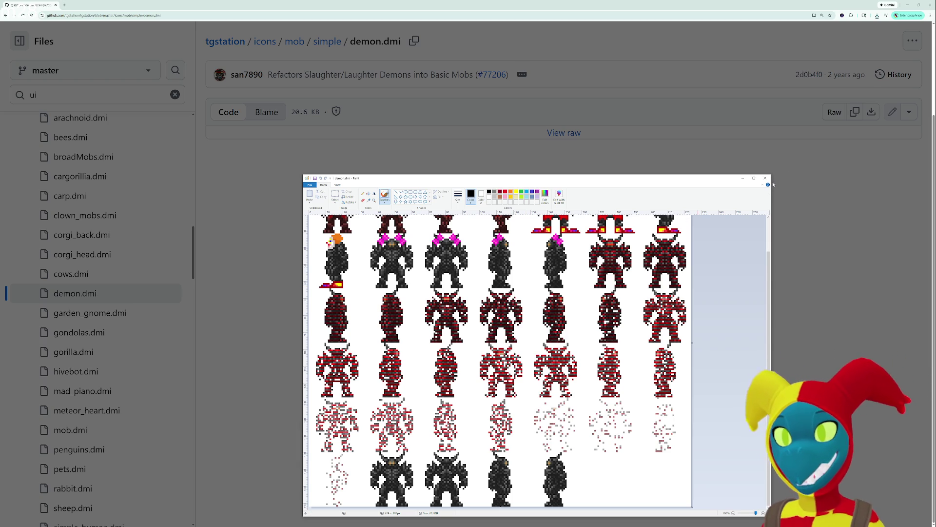
pyautogui.click(765, 178)
# Open the broadMobs.dmi file from the GitHub tree and view its raw sheet in Paint.
pyautogui.click(78, 319)
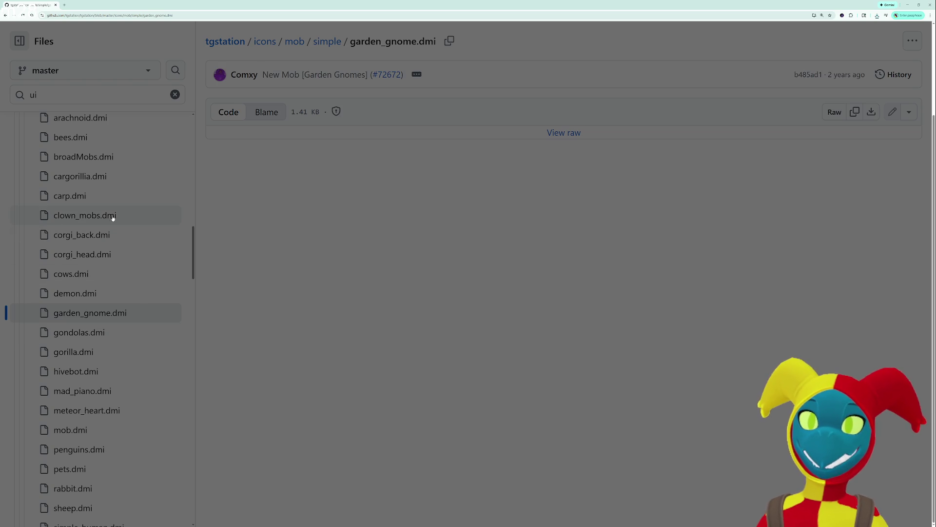
pyautogui.scroll(2, 113, 215)
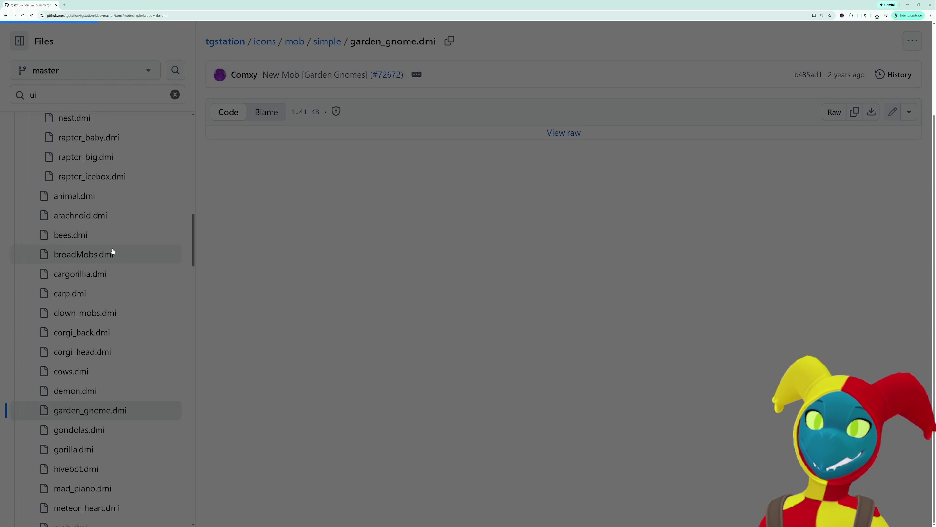
pyautogui.click(105, 259)
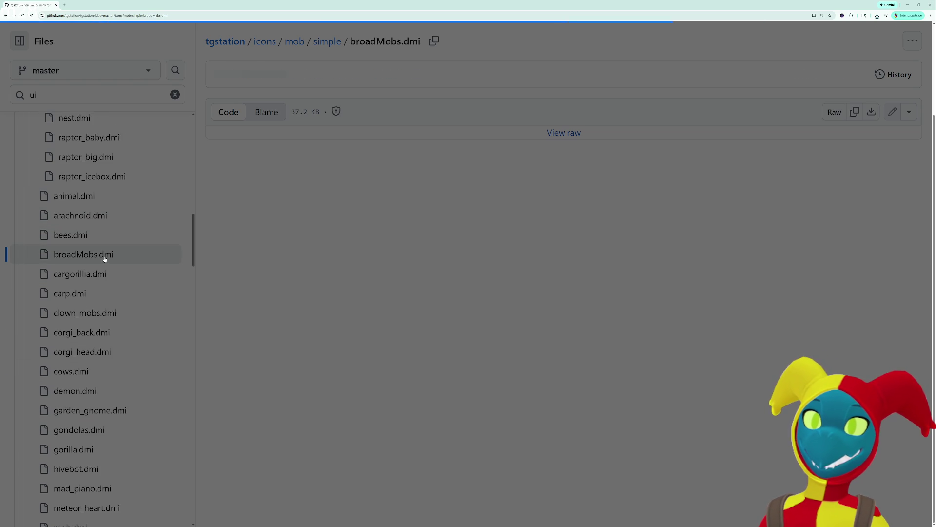
pyautogui.click(559, 134)
# Zoom and scroll around the broadMobs.dmi sheet to inspect the shark and hooded-figure sprites.
pyautogui.scroll(-1, 582, 308)
pyautogui.scroll(1, 582, 308)
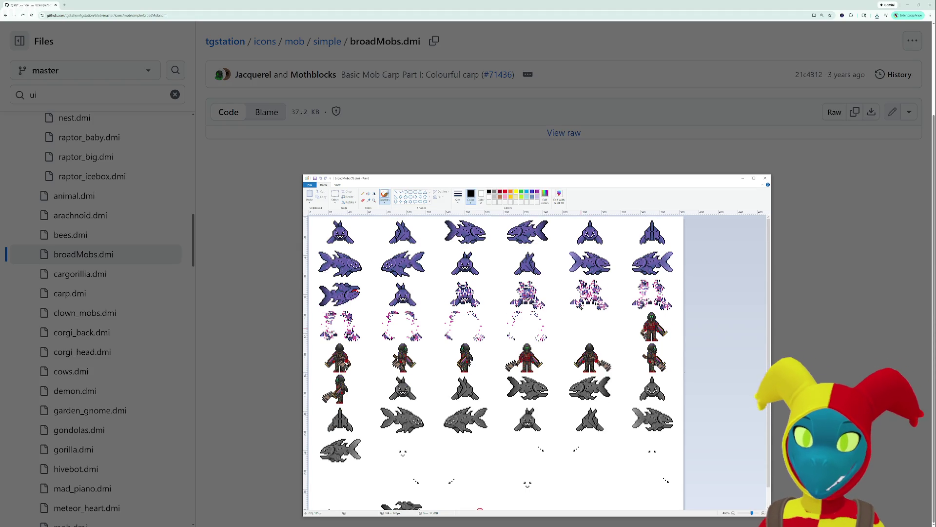
pyautogui.scroll(1, 530, 310)
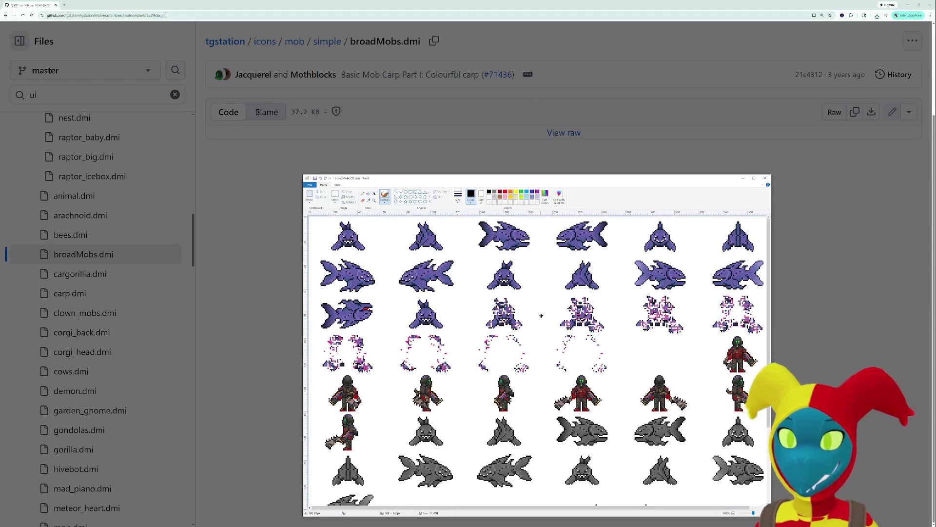
pyautogui.scroll(-3, 541, 317)
pyautogui.scroll(3, 541, 317)
pyautogui.scroll(-3, 541, 317)
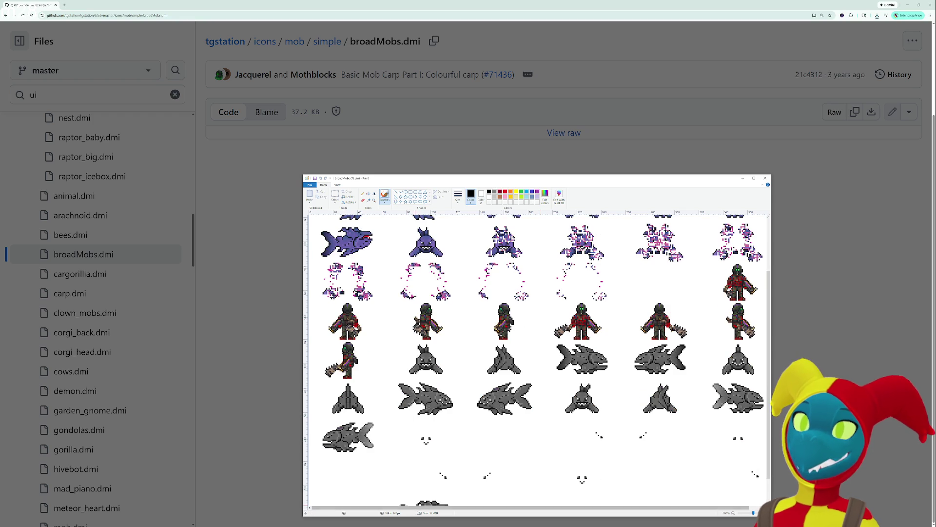
pyautogui.moveTo(416, 510); pyautogui.dragTo(430, 510)
pyautogui.scroll(3, 471, 435)
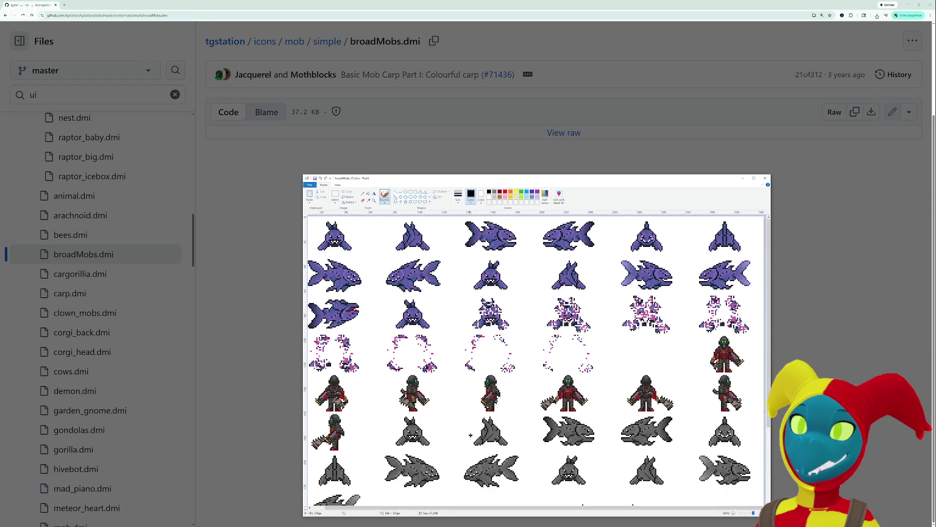
pyautogui.scroll(-3, 470, 434)
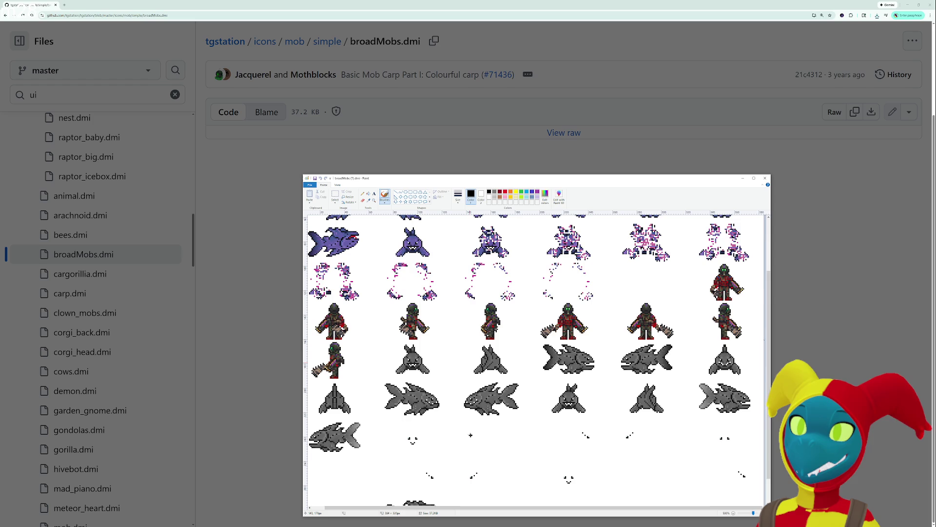
pyautogui.scroll(-1, 471, 434)
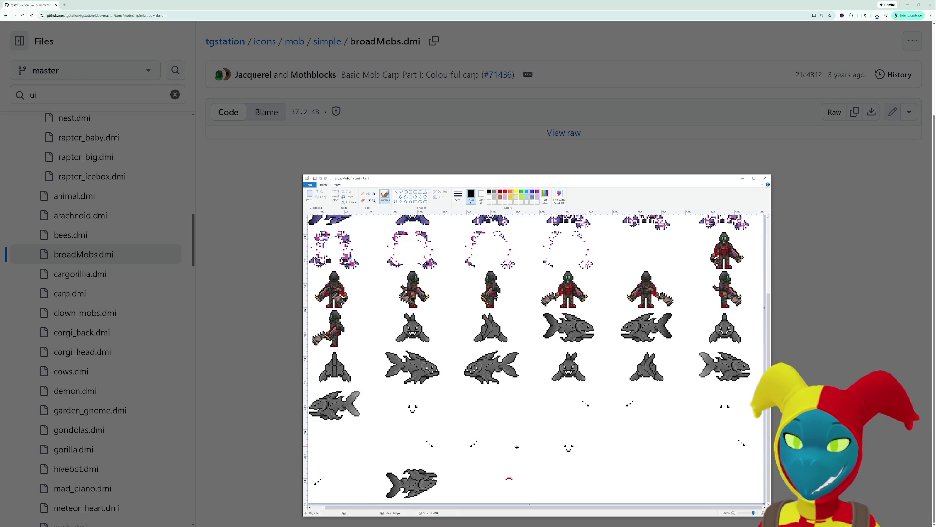
pyautogui.scroll(3, 517, 447)
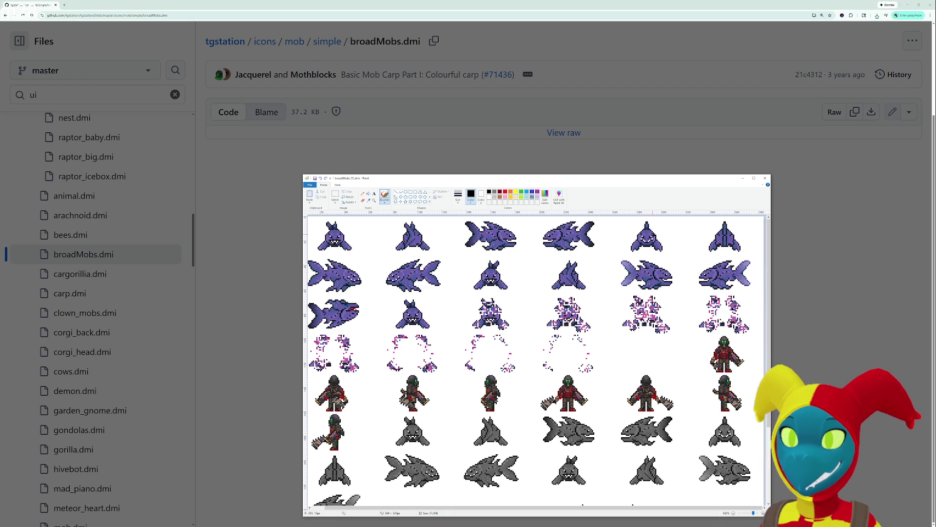
# Bring the broadMobs.dmi sheet back to front, then switch to the Steam window.
pyautogui.hotkey('alt', 'Tab')
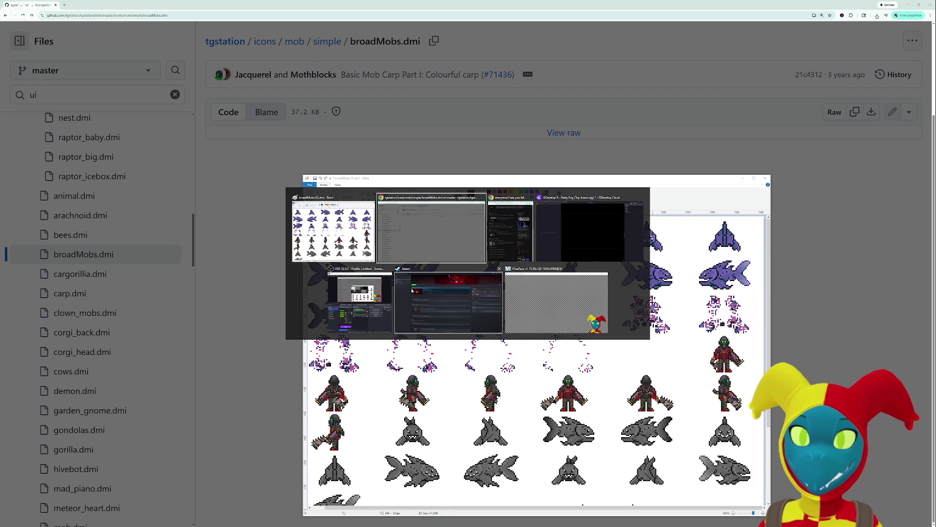
pyautogui.click(336, 234)
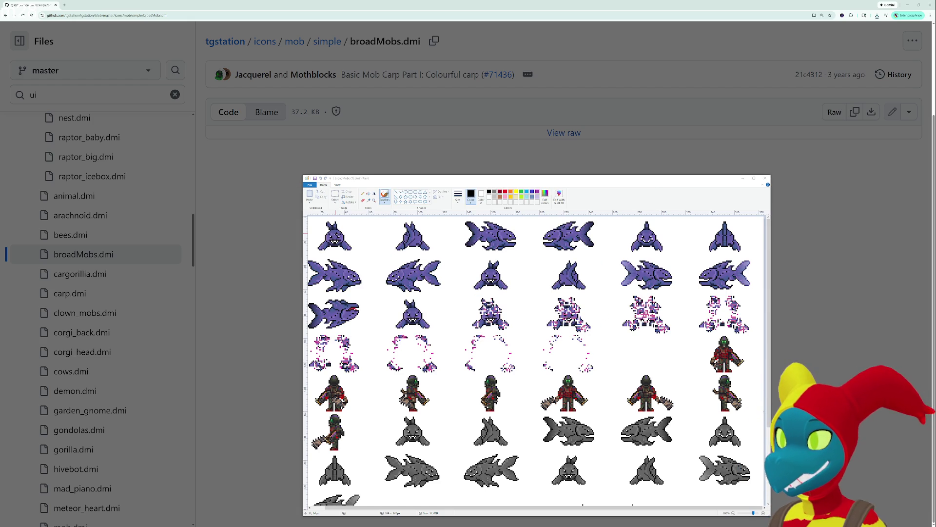
pyautogui.hotkey('alt', 'Tab')
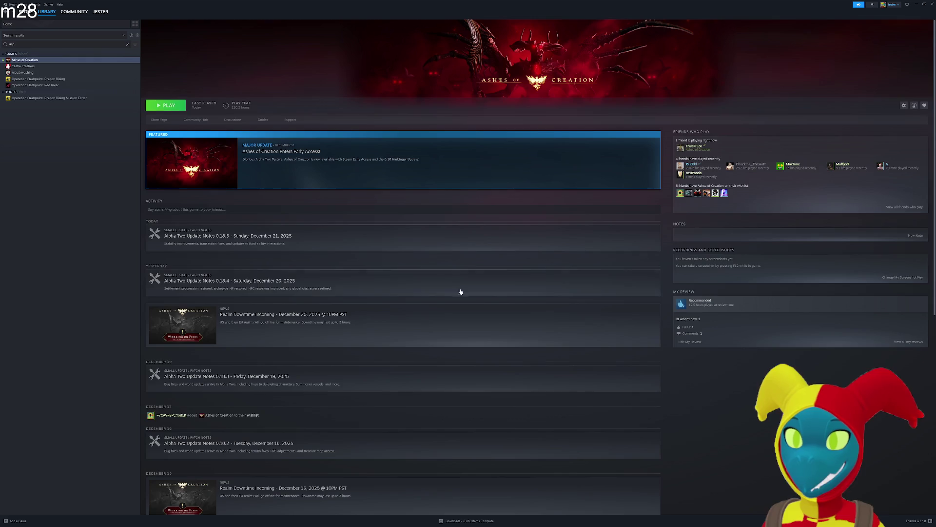
# Correct the library search to 'ase' and launch Aseprite from the Steam library.
pyautogui.press('BackSpace')
pyautogui.write('e')
pyautogui.doubleClick(40, 72)
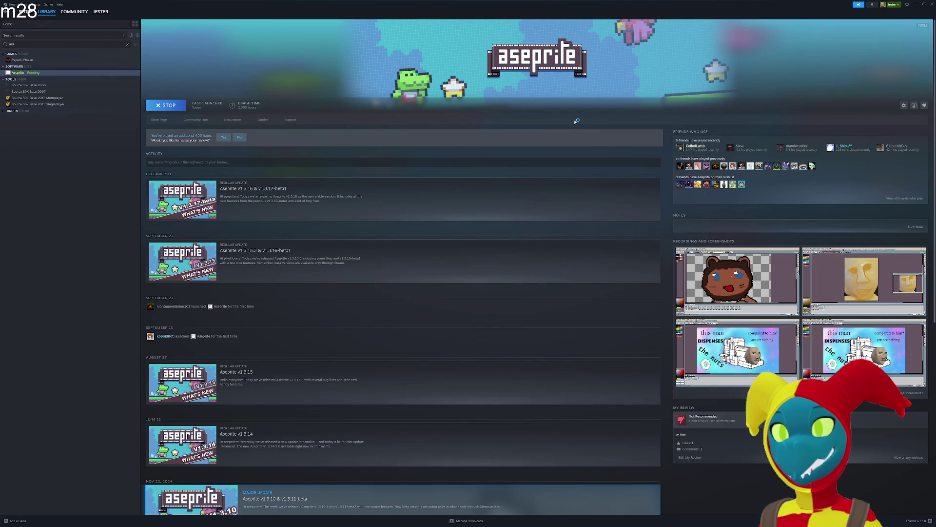
pyautogui.scroll(-5, 534, 217)
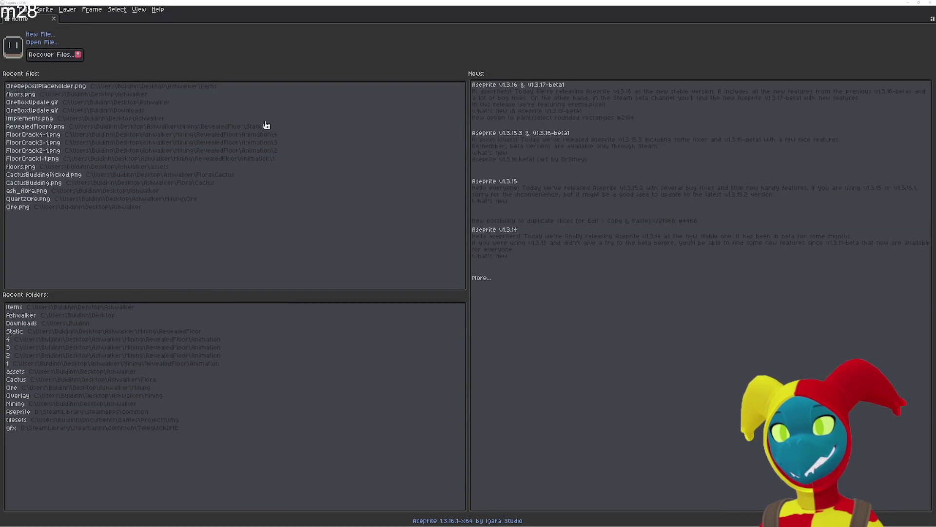
# Create a new blank 1920×1080 sprite in Aseprite.
pyautogui.click(10, 9)
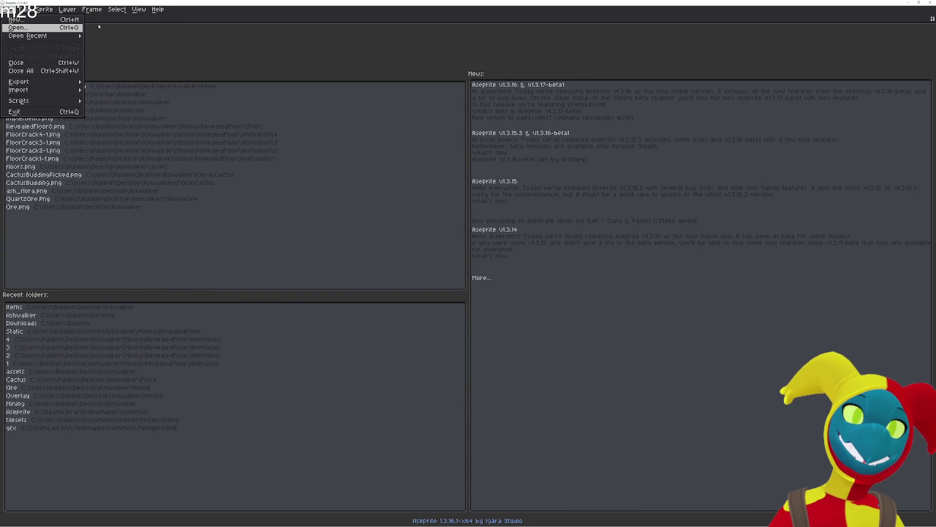
pyautogui.press('Return')
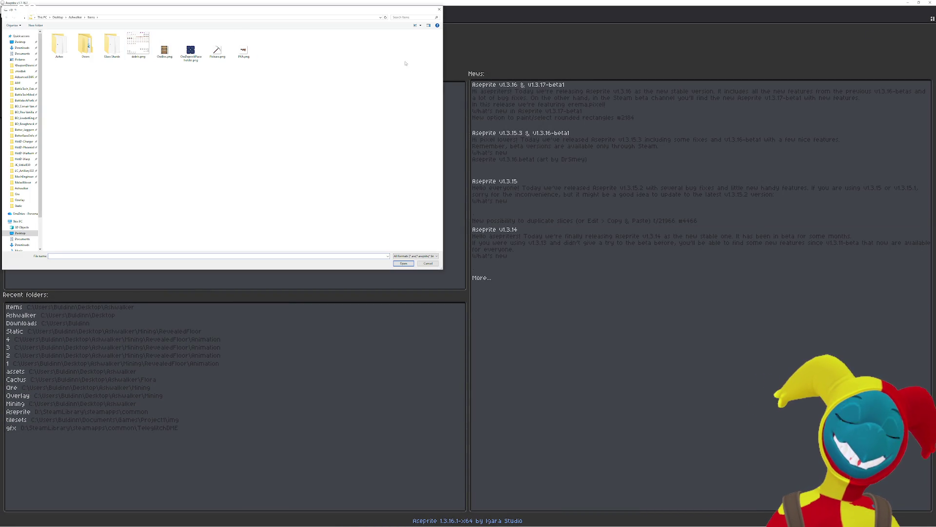
pyautogui.click(440, 9)
pyautogui.hotkey('ctrl', 'n')
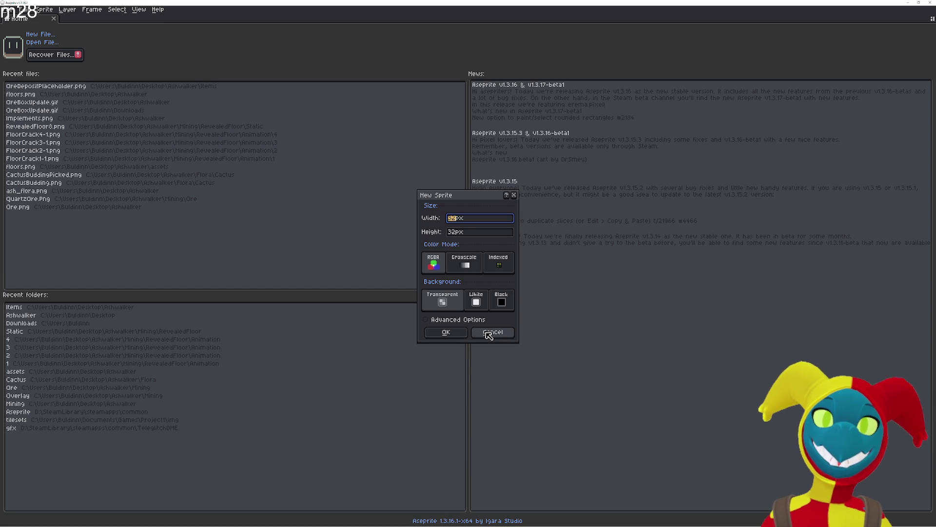
pyautogui.write('1920')
pyautogui.press('Tab')
pyautogui.write('1080')
pyautogui.press('Return')
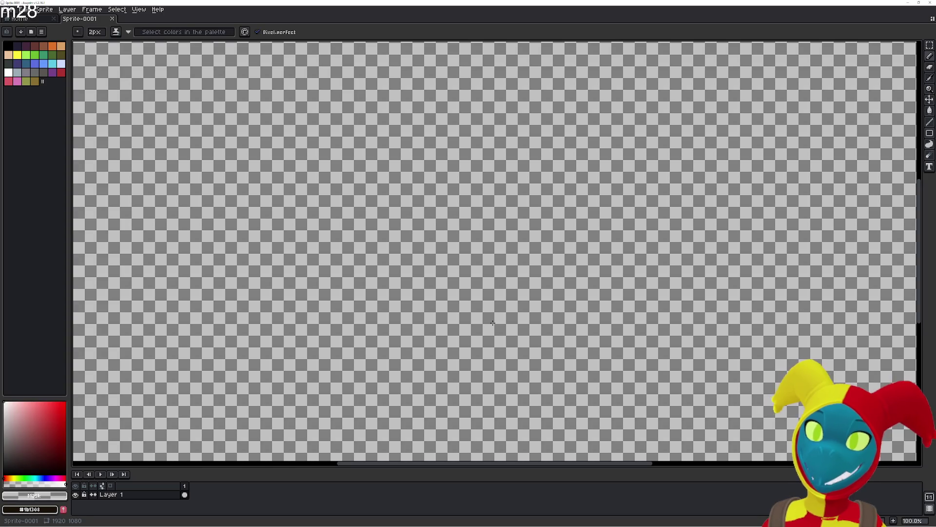
pyautogui.scroll(-3, 569, 310)
pyautogui.scroll(1, 569, 308)
# Cut the whole sheet from Paint and paste it into a new 384×320 Aseprite sprite.
pyautogui.hotkey('alt', 'Tab')
pyautogui.click(335, 195)
pyautogui.hotkey('ctrl', 'a')
pyautogui.hotkey('ctrl', 'x')
pyautogui.hotkey('alt', 'Tab')
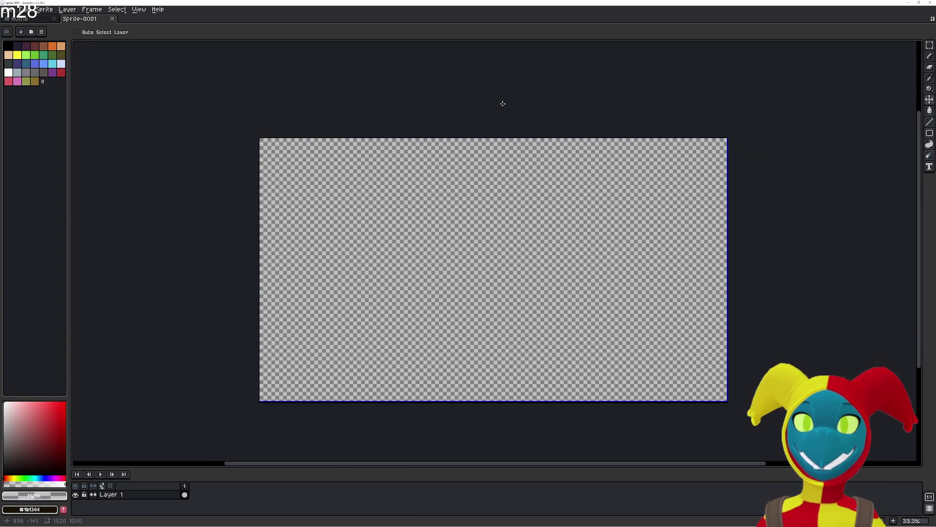
pyautogui.hotkey('ctrl', 'n')
pyautogui.click(448, 332)
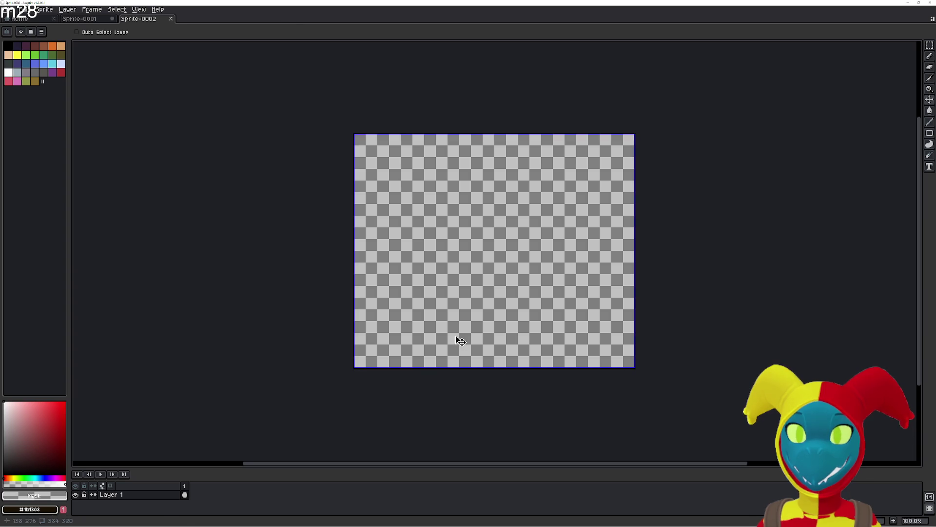
pyautogui.hotkey('ctrl', 'v')
pyautogui.scroll(2, 535, 327)
pyautogui.scroll(-1, 535, 327)
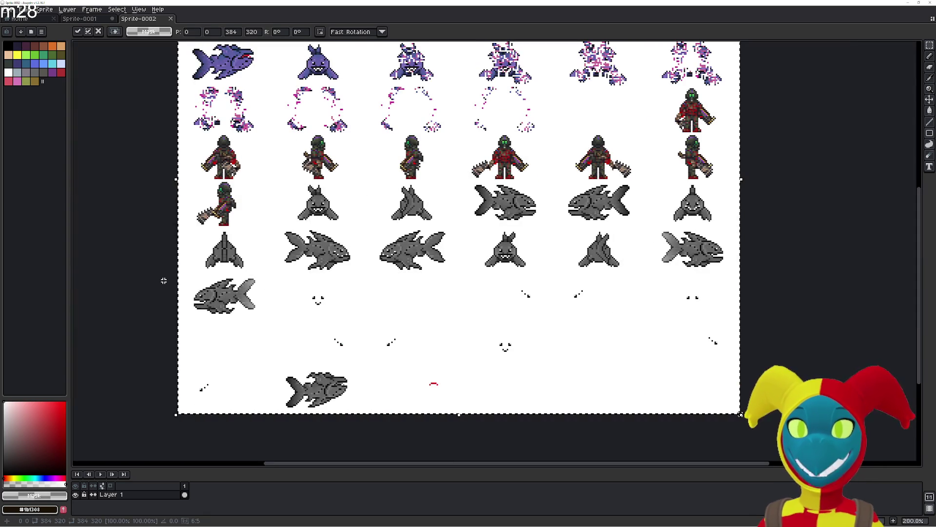
# Magic-wand the sheet's white background and delete it, undoing an accidental black fill.
pyautogui.press('w')
pyautogui.click(278, 210)
pyautogui.press('Delete')
pyautogui.hotkey('ctrl', 'z')
pyautogui.press('Delete')
pyautogui.moveTo(446, 88); pyautogui.dragTo(446, 181)
pyautogui.scroll(4, 441, 195)
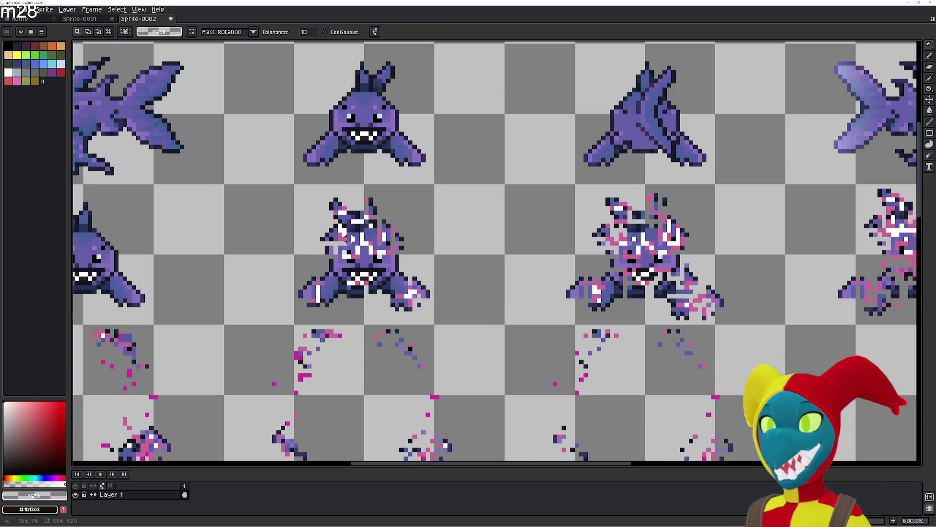
pyautogui.scroll(-3, 365, 241)
# Reselect the white background with Contiguous turned back on, delete it, and survey the sheet.
pyautogui.press('w')
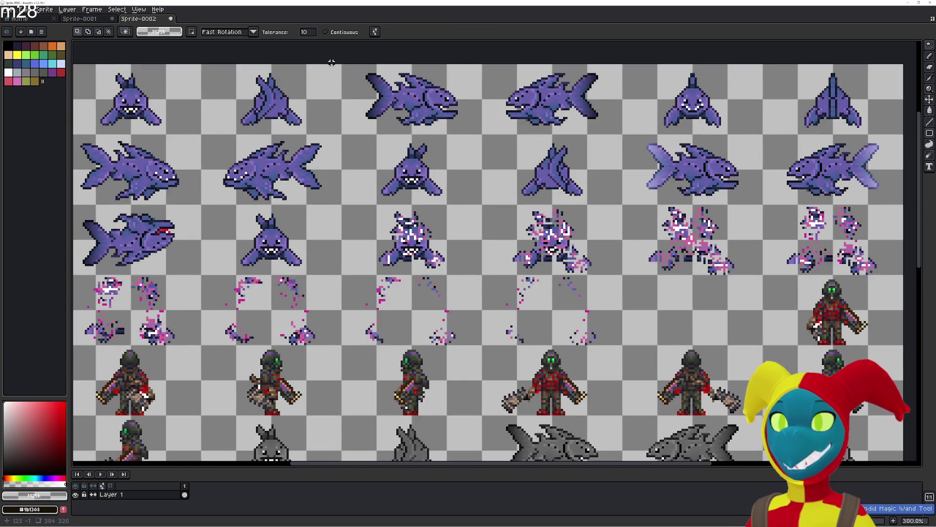
pyautogui.click(331, 64)
pyautogui.click(325, 31)
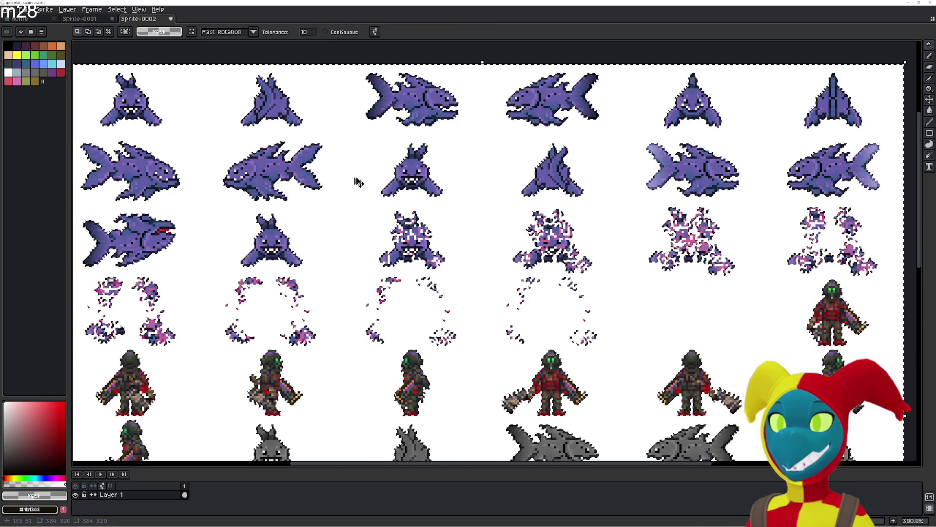
pyautogui.hotkey('ctrl', 'd')
pyautogui.click(347, 227)
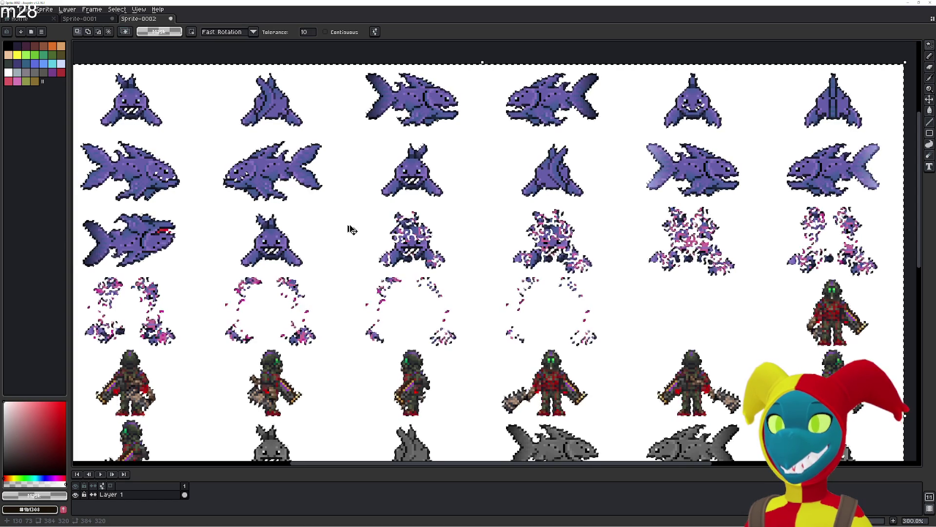
pyautogui.scroll(-2, 361, 258)
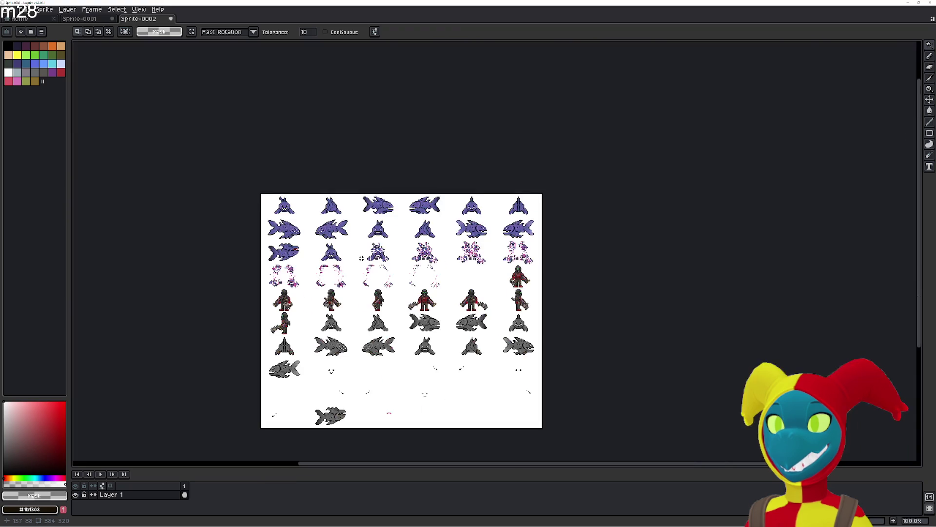
pyautogui.scroll(2, 361, 258)
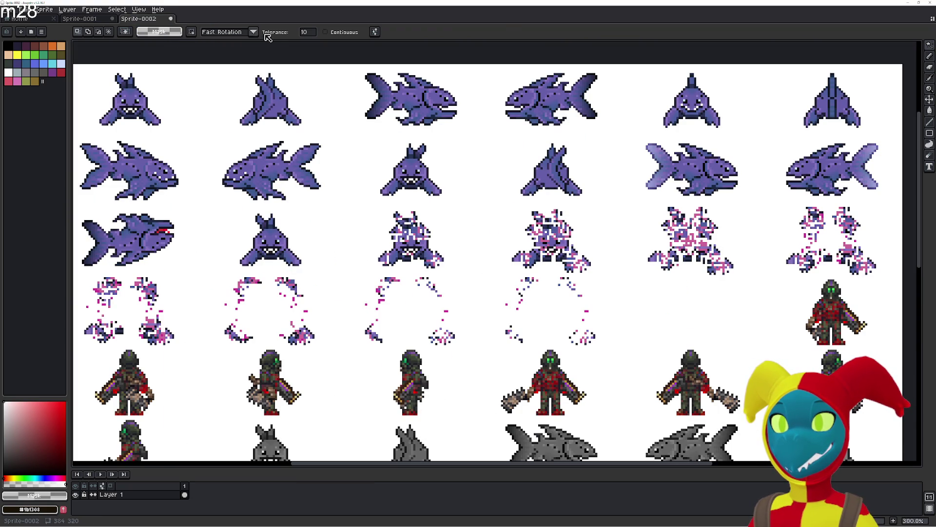
pyautogui.click(326, 32)
pyautogui.click(330, 246)
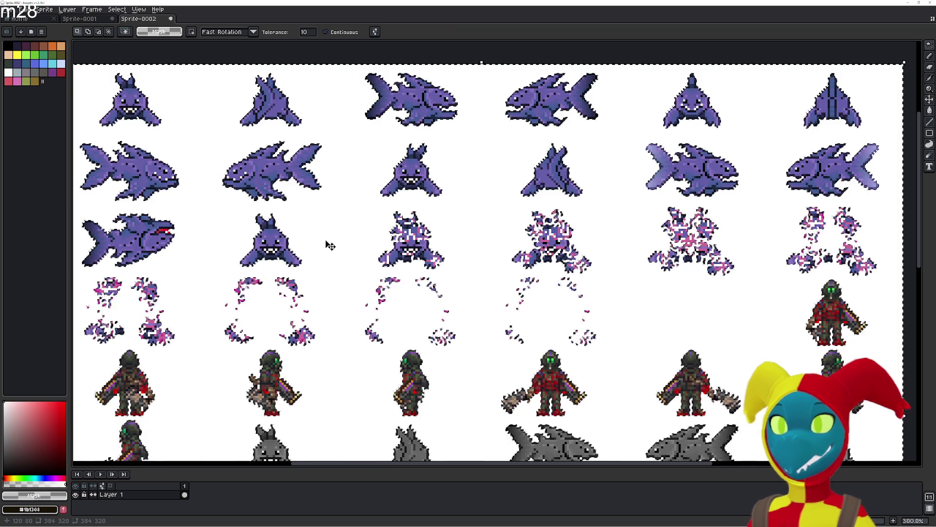
pyautogui.press('Delete')
pyautogui.scroll(-4, 487, 306)
pyautogui.moveTo(487, 306); pyautogui.dragTo(655, 344)
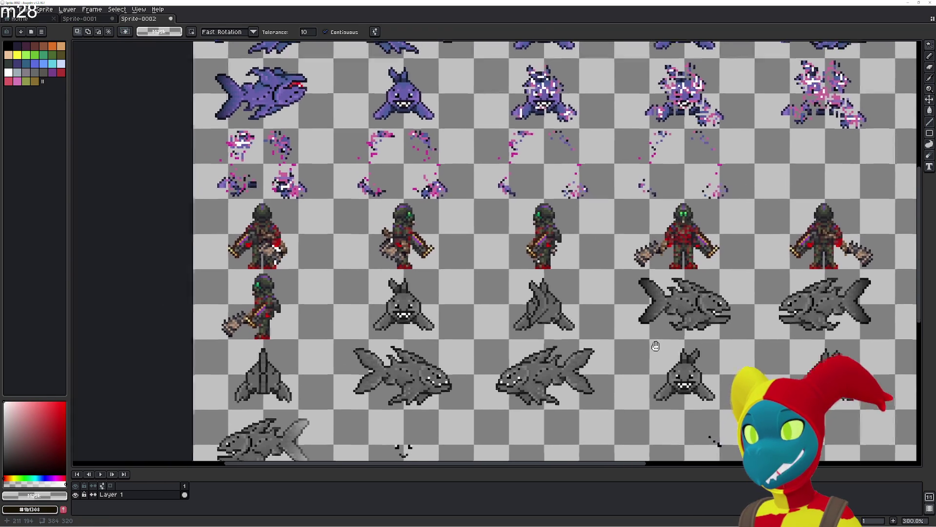
pyautogui.scroll(2, 568, 278)
pyautogui.scroll(3, 533, 292)
pyautogui.scroll(1, 526, 257)
pyautogui.scroll(2, 516, 276)
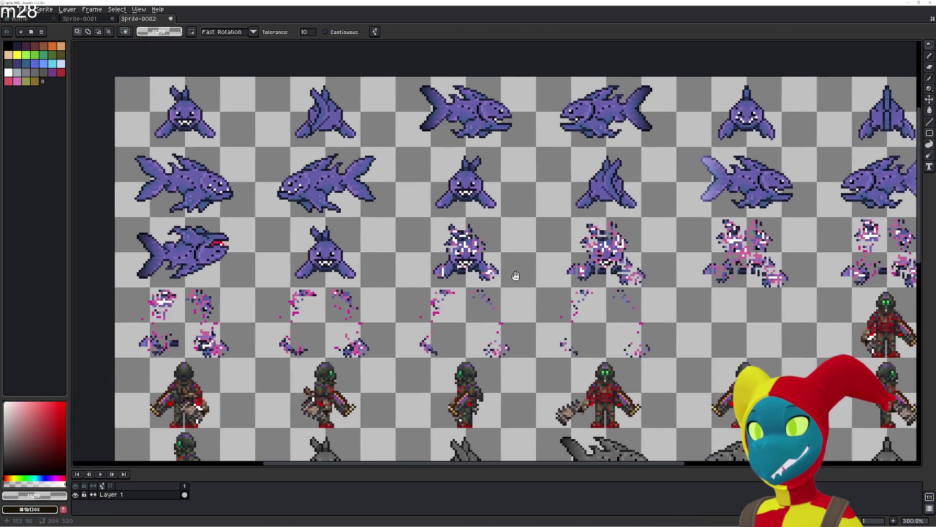
pyautogui.scroll(-3, 516, 276)
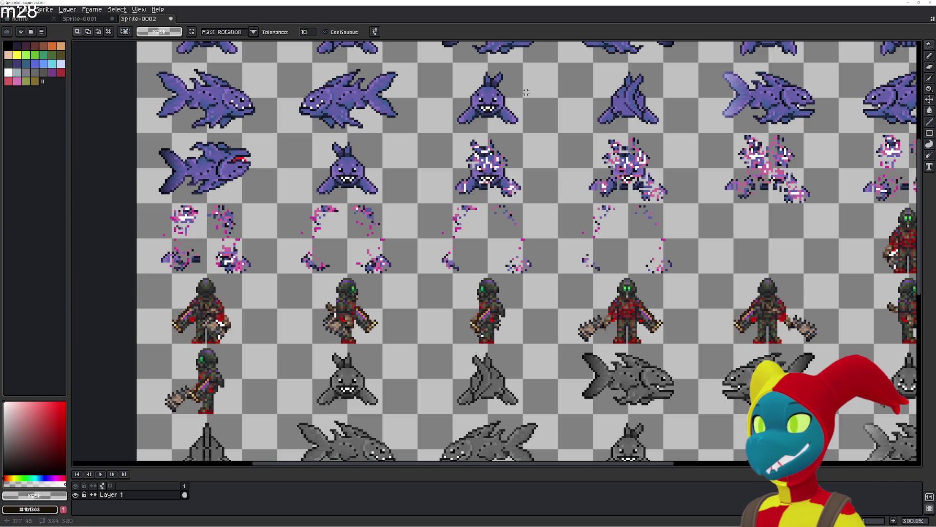
pyautogui.hscroll(3, 636, 126)
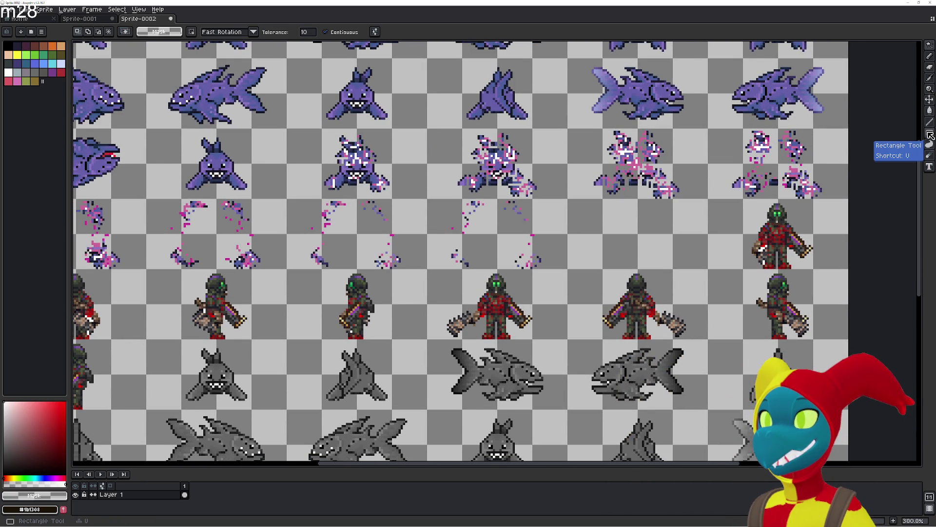
# Cut the red armoured figure's cell from the sheet and paste it into a new 32×32 sprite.
pyautogui.click(929, 44)
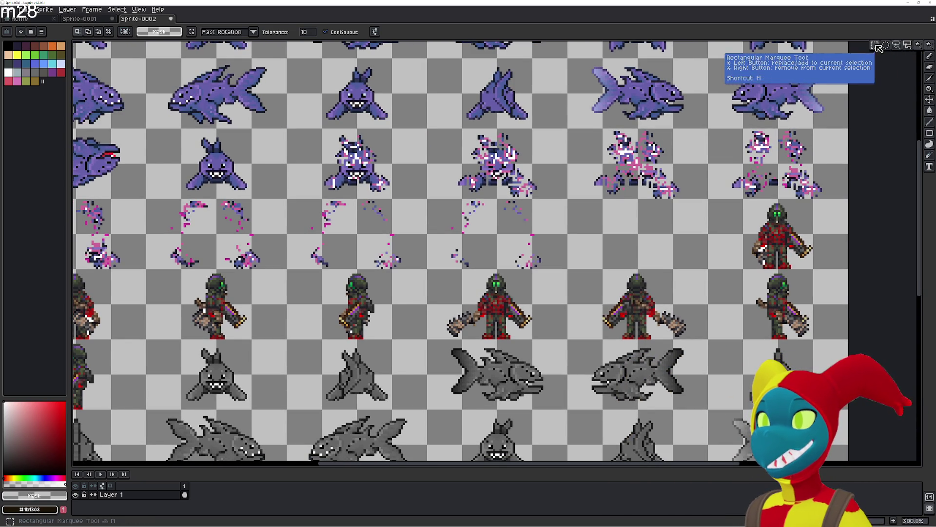
pyautogui.click(878, 45)
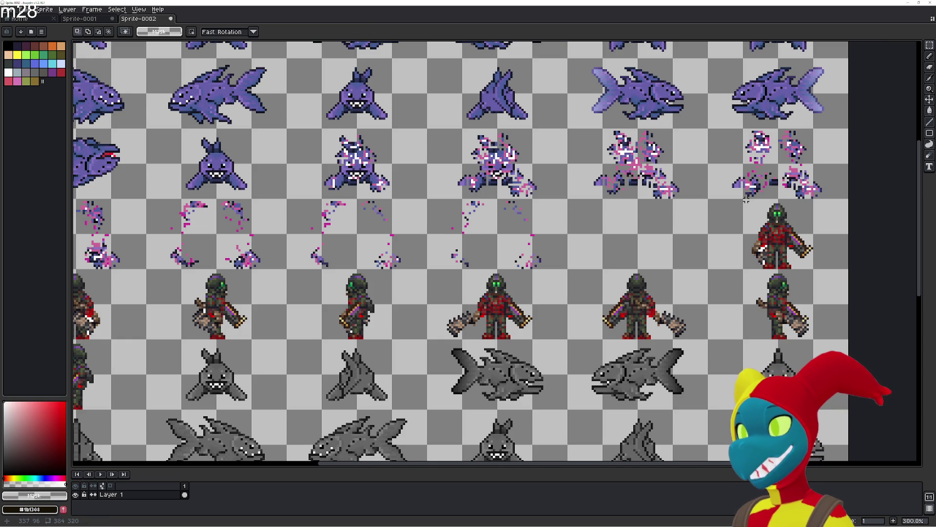
pyautogui.moveTo(744, 200); pyautogui.dragTo(814, 271)
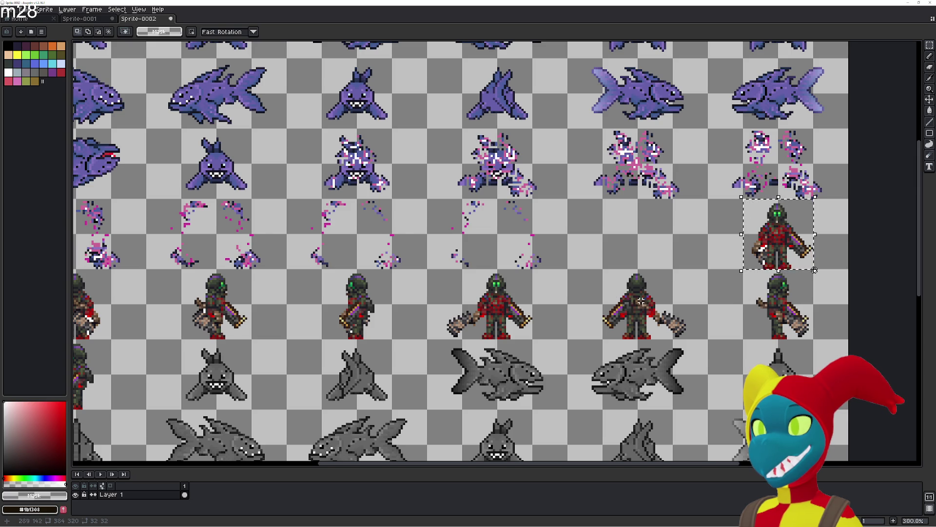
pyautogui.press('Delete')
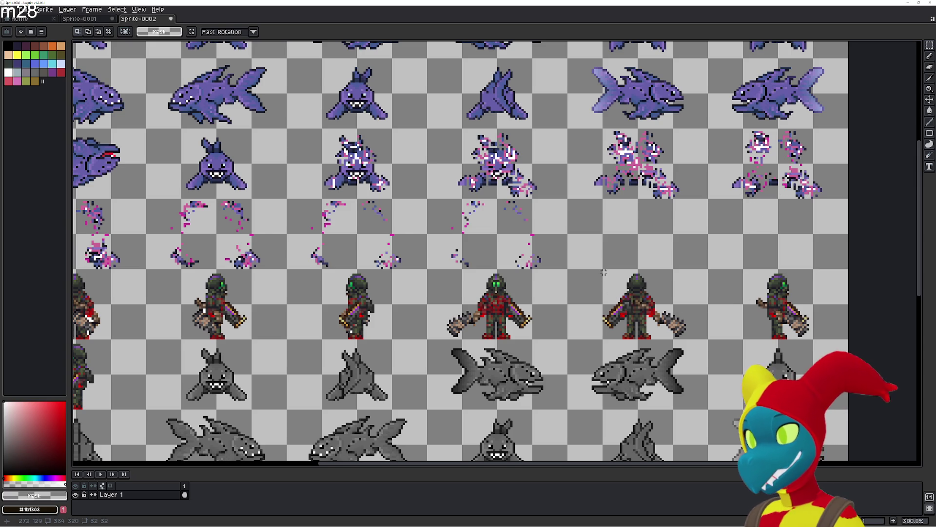
pyautogui.hotkey('ctrl', 'n')
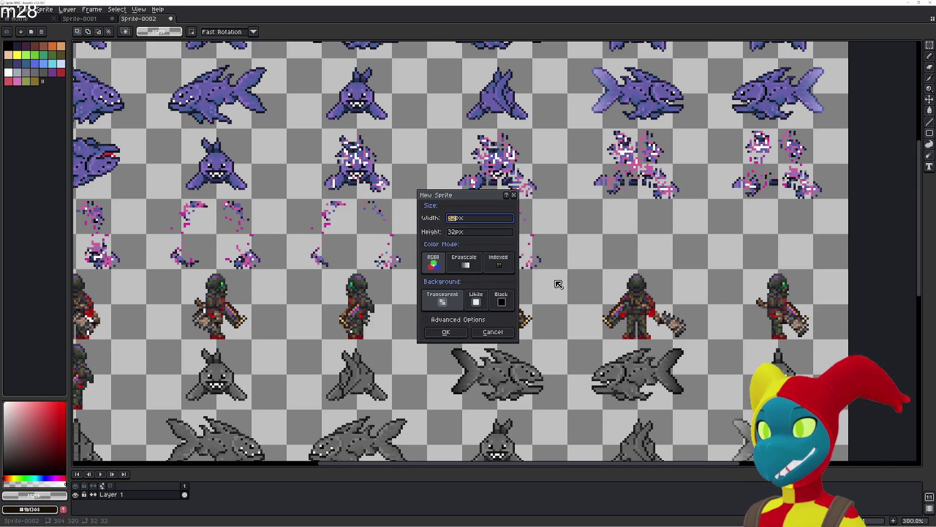
pyautogui.click(443, 334)
pyautogui.hotkey('ctrl', 'v')
pyautogui.scroll(5, 499, 308)
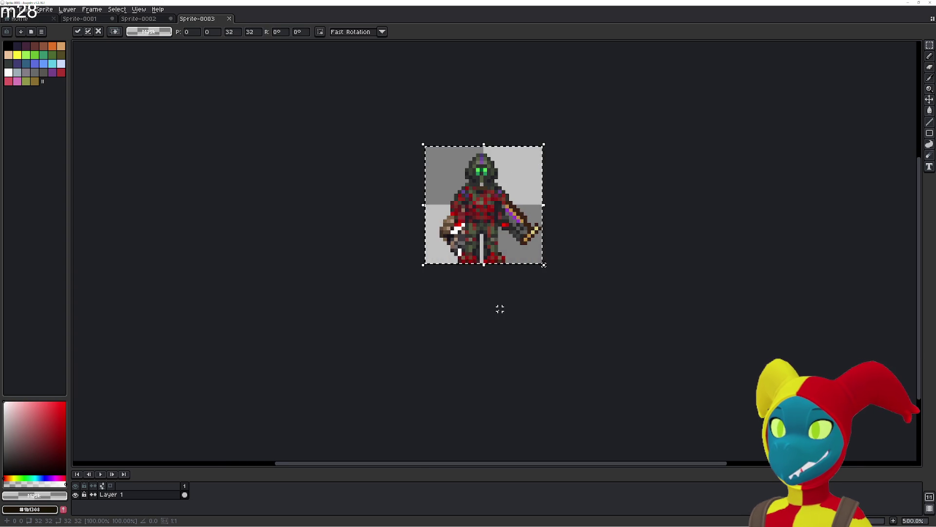
# Commit the pasted figure and cut the first armoured soldier pose from the sheet.
pyautogui.press('Return')
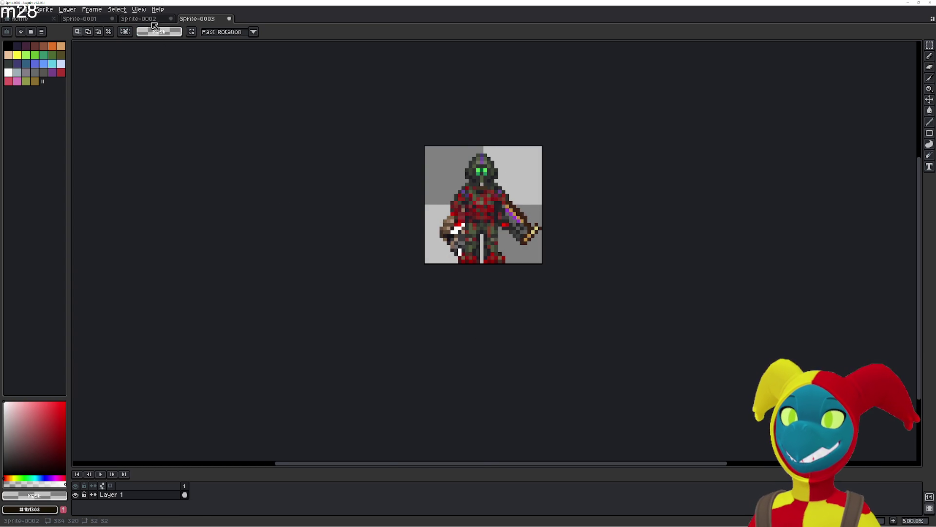
pyautogui.click(138, 19)
pyautogui.moveTo(398, 213); pyautogui.dragTo(356, 202)
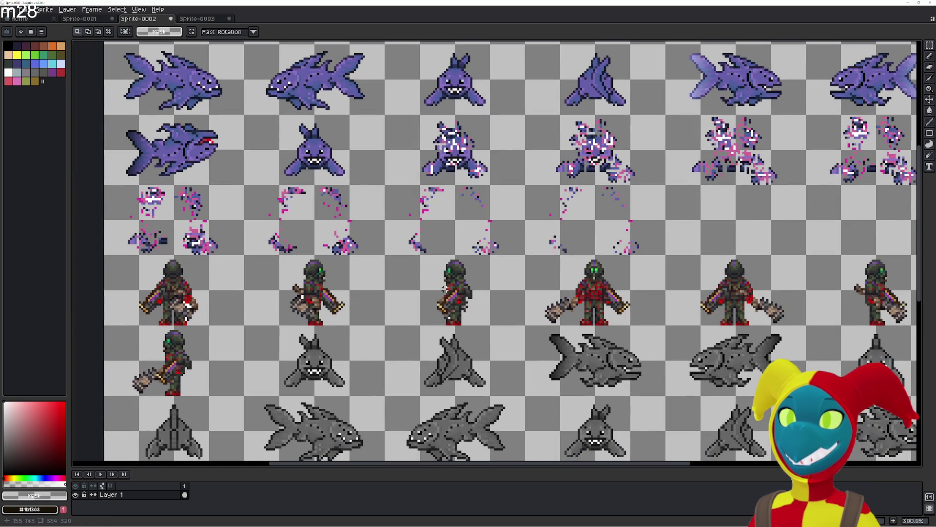
pyautogui.moveTo(442, 276)
pyautogui.mouseDown()
pyautogui.moveTo(408, 252)
pyautogui.moveTo(417, 238)
pyautogui.mouseUp()
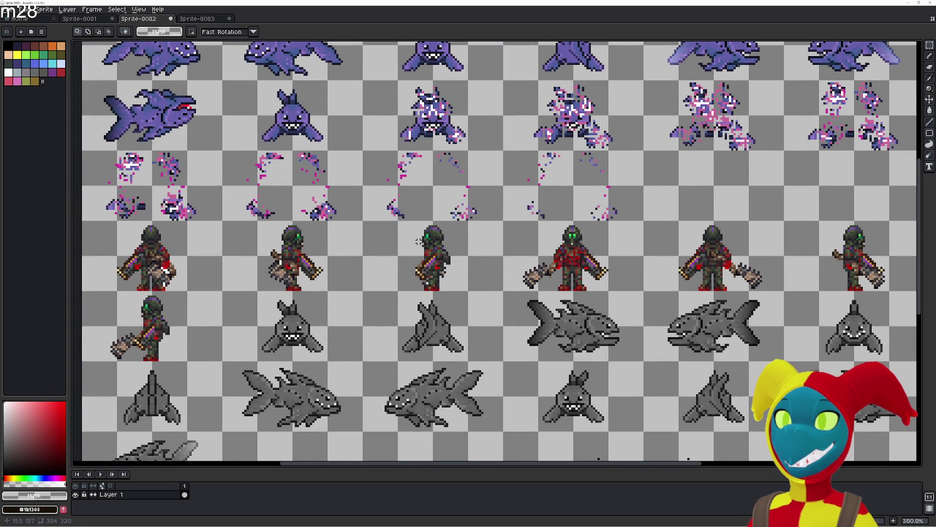
pyautogui.moveTo(117, 222); pyautogui.dragTo(186, 288)
pyautogui.hotkey('ctrl', 'x')
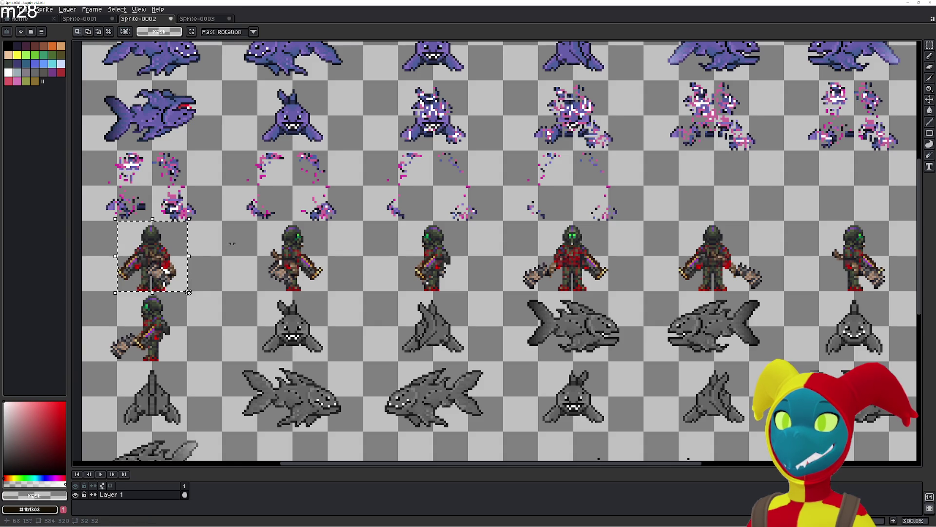
# Add three new frames to Sprite-0003 for a four-frame animation.
pyautogui.click(204, 20)
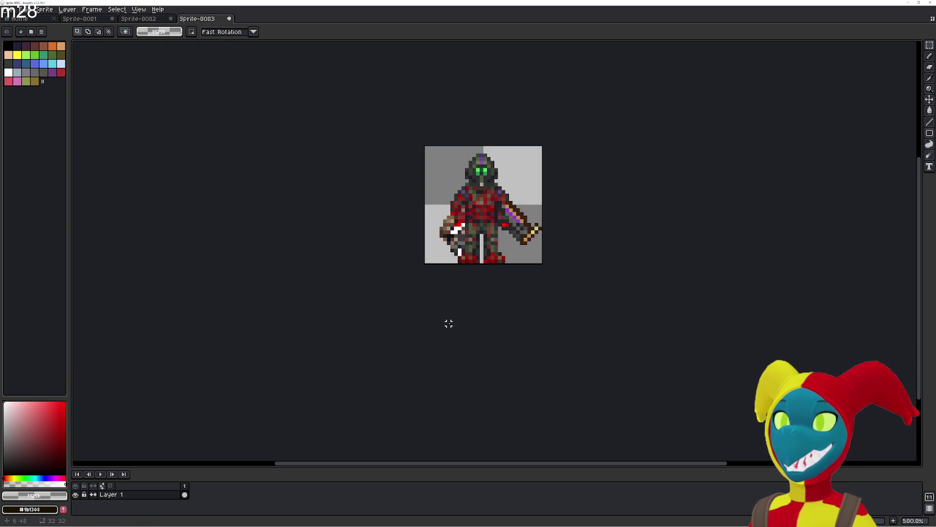
pyautogui.hotkey('ctrl', 'n')
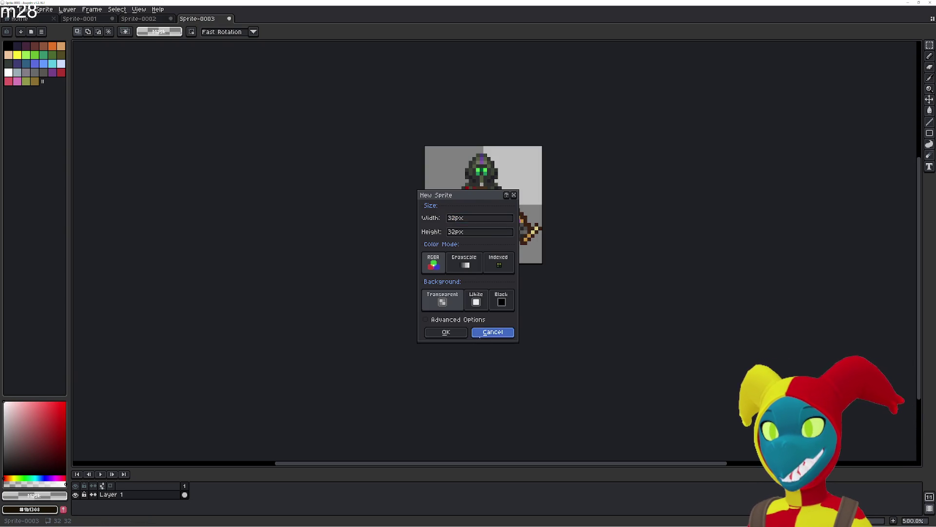
pyautogui.click(482, 333)
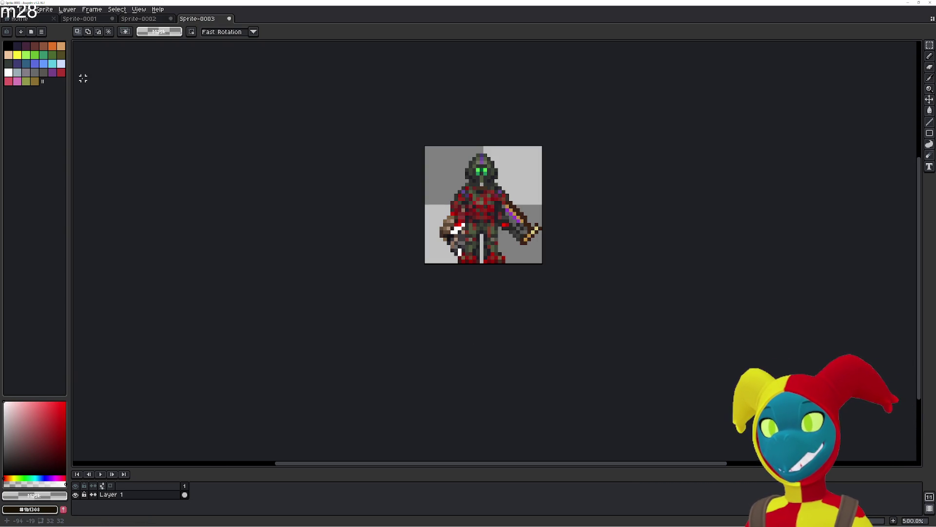
pyautogui.hotkey('shift', 'n')
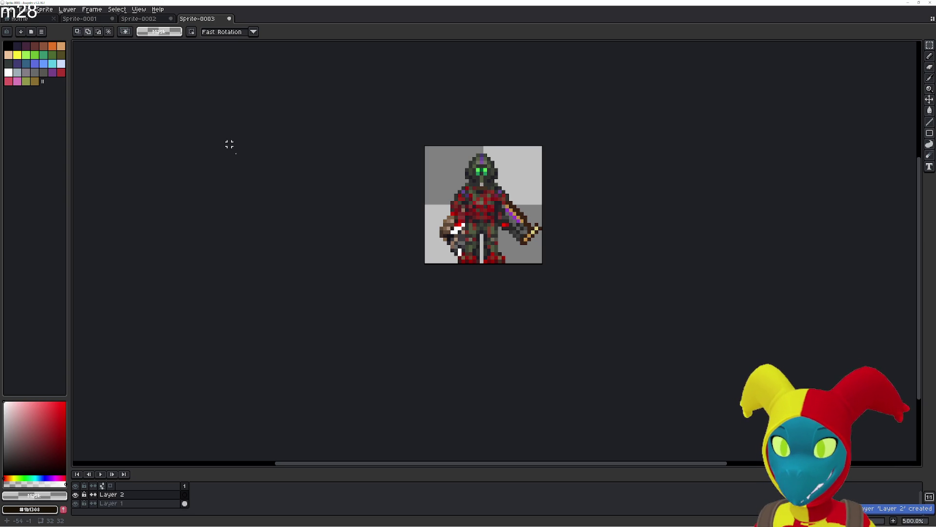
pyautogui.hotkey('ctrl', 'z')
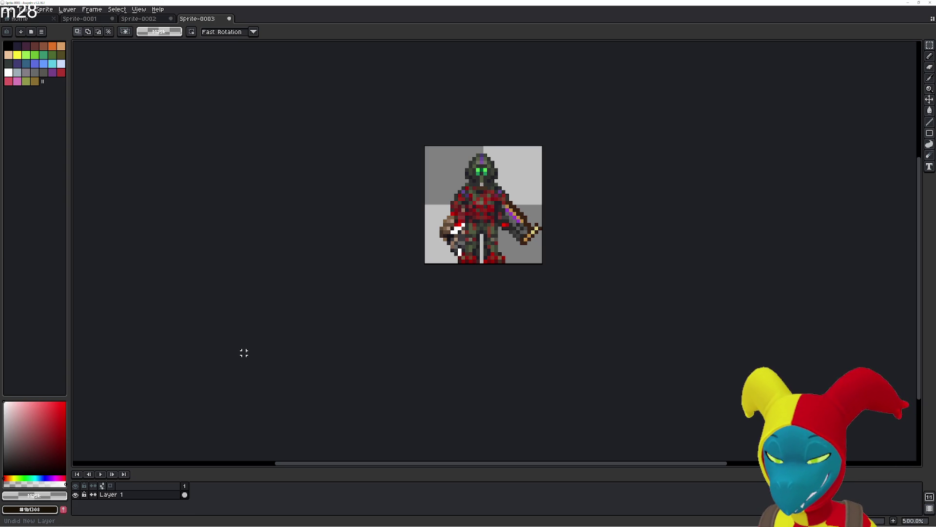
pyautogui.hotkey('ctrl', 'n')
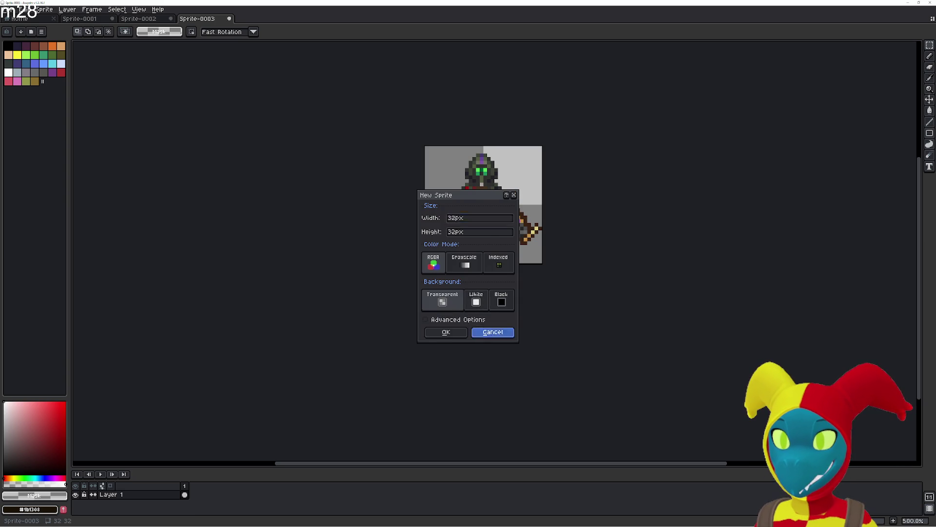
pyautogui.click(493, 332)
pyautogui.hotkey('alt', 'n')
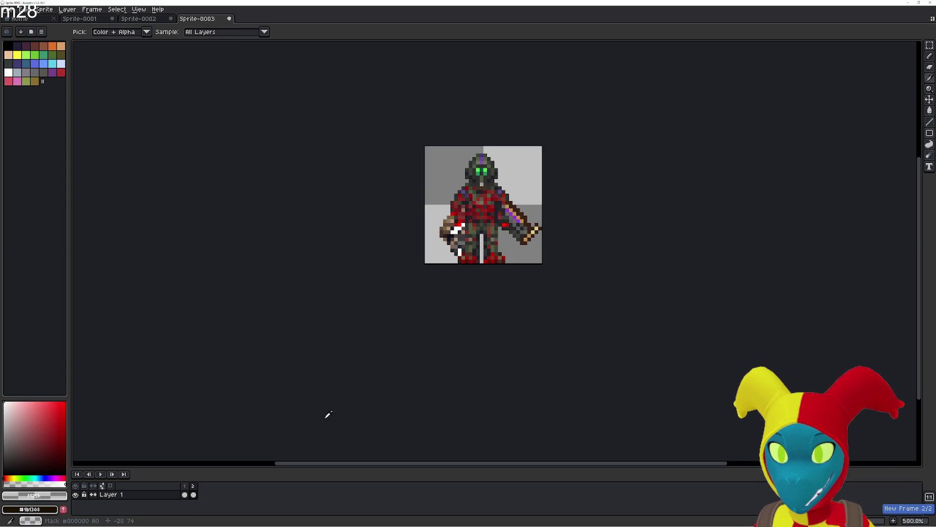
pyautogui.hotkey('alt', 'n')
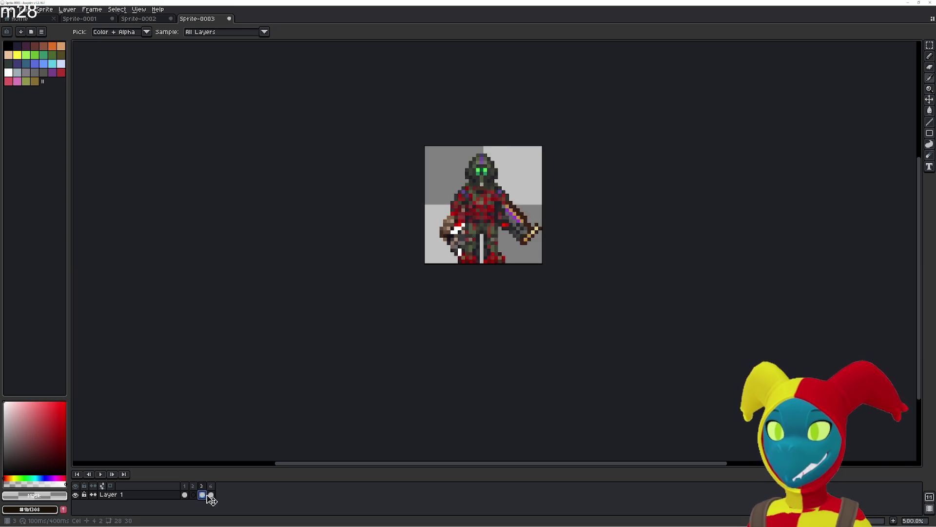
pyautogui.hotkey('alt', 'shift', 'n')
# Paste the cut soldier pose into frame 2.
pyautogui.click(193, 495)
pyautogui.hotkey('ctrl', 'v')
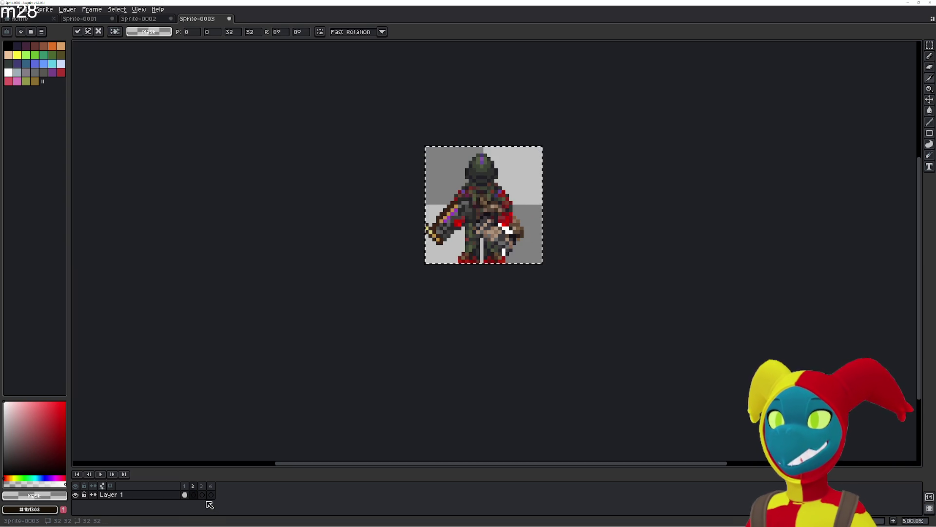
pyautogui.click(185, 497)
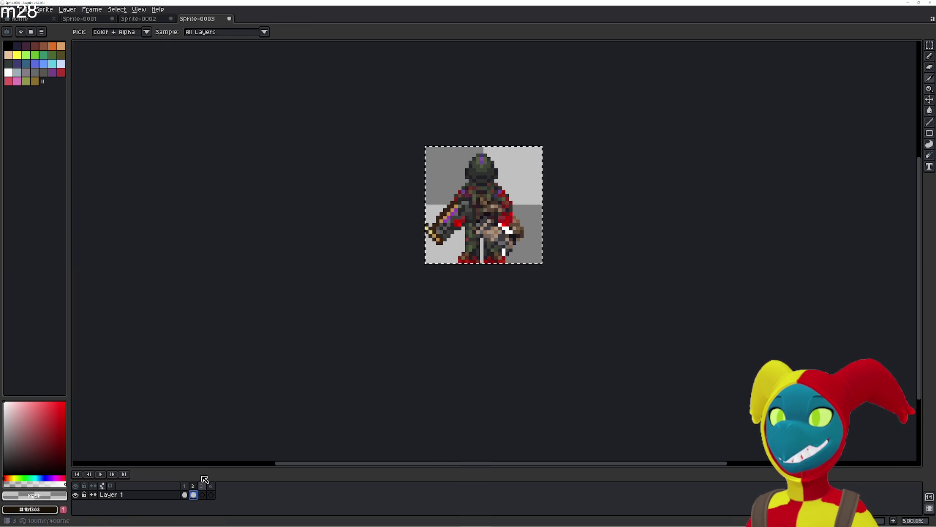
pyautogui.click(193, 494)
pyautogui.click(138, 18)
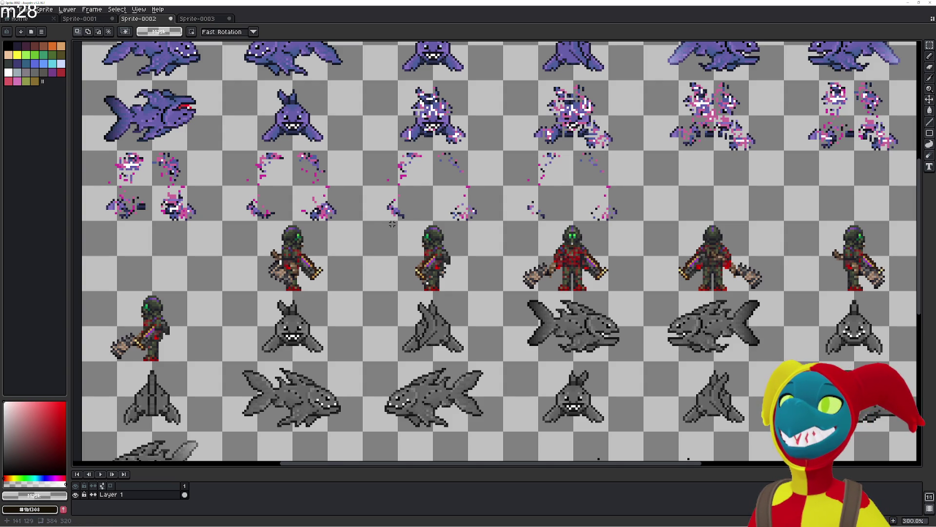
# Copy the next soldier pose from the sheet into frame 3.
pyautogui.moveTo(257, 219); pyautogui.dragTo(328, 292)
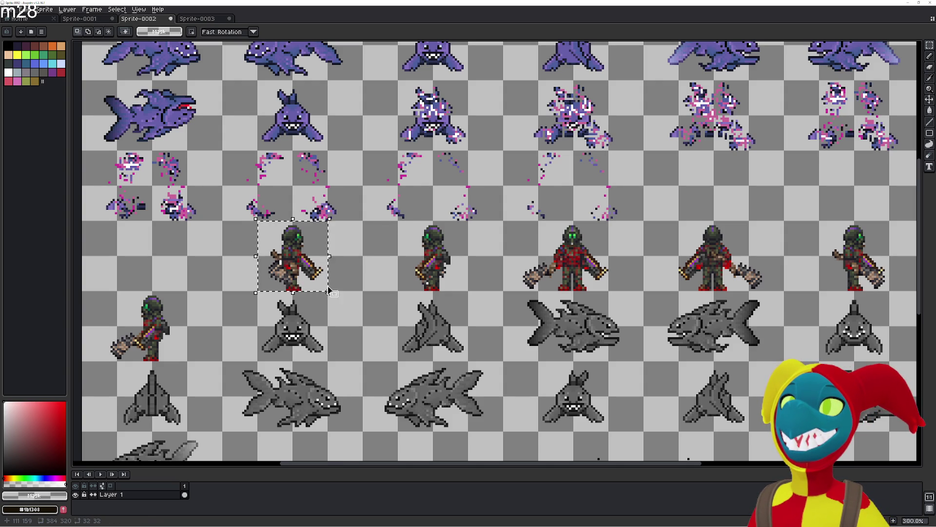
pyautogui.hotkey('ctrl', 'c')
pyautogui.hotkey('ctrl', 'Tab')
pyautogui.hotkey('ctrl', 'v')
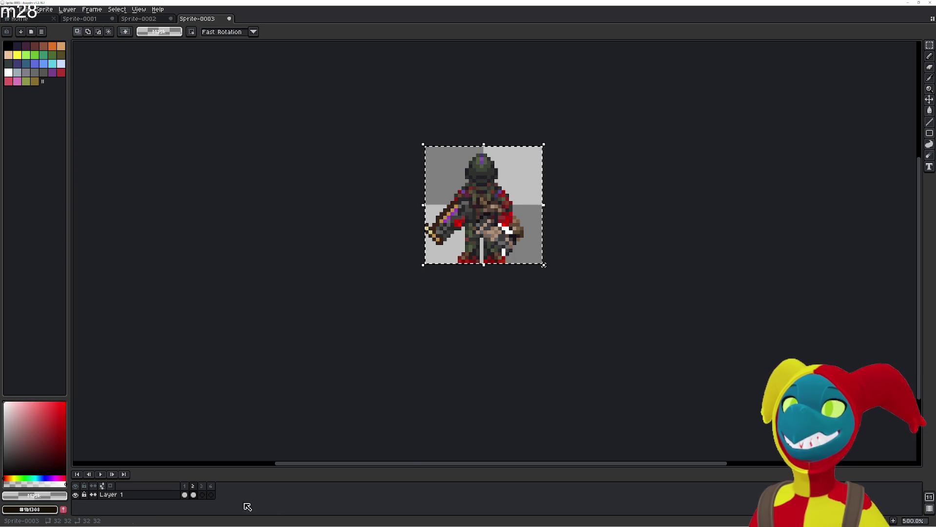
pyautogui.click(202, 494)
pyautogui.hotkey('ctrl', 'v')
pyautogui.hotkey('ctrl', 'd')
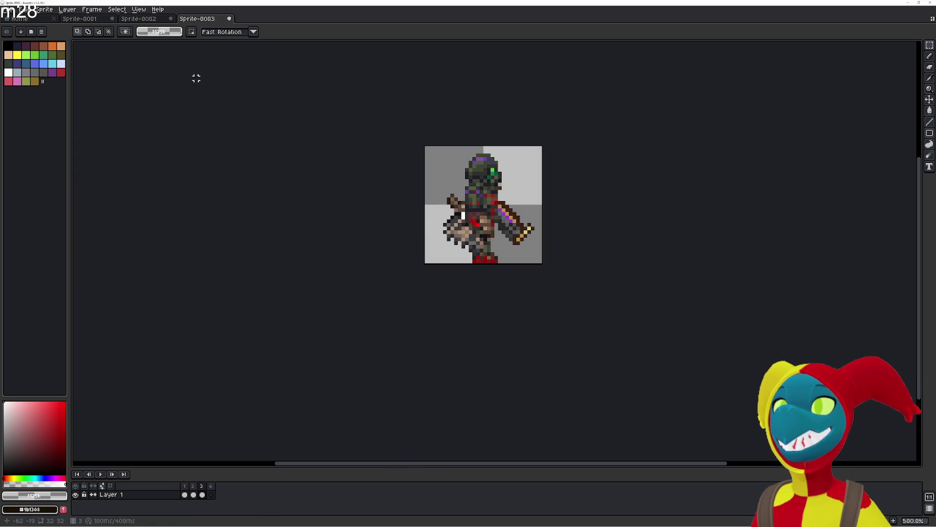
# Copy another soldier pose from the sheet into frame 4.
pyautogui.hotkey('ctrl', 'shift', 'Tab')
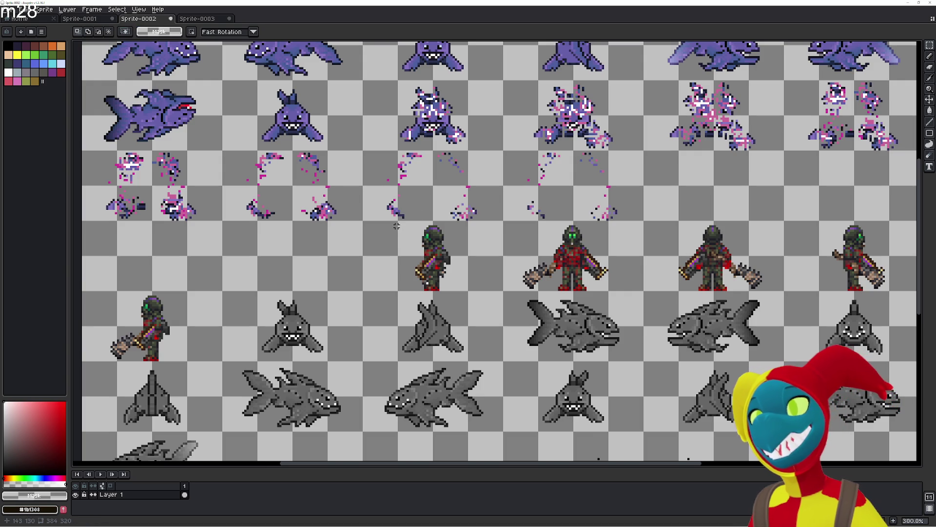
pyautogui.moveTo(397, 220); pyautogui.dragTo(469, 291)
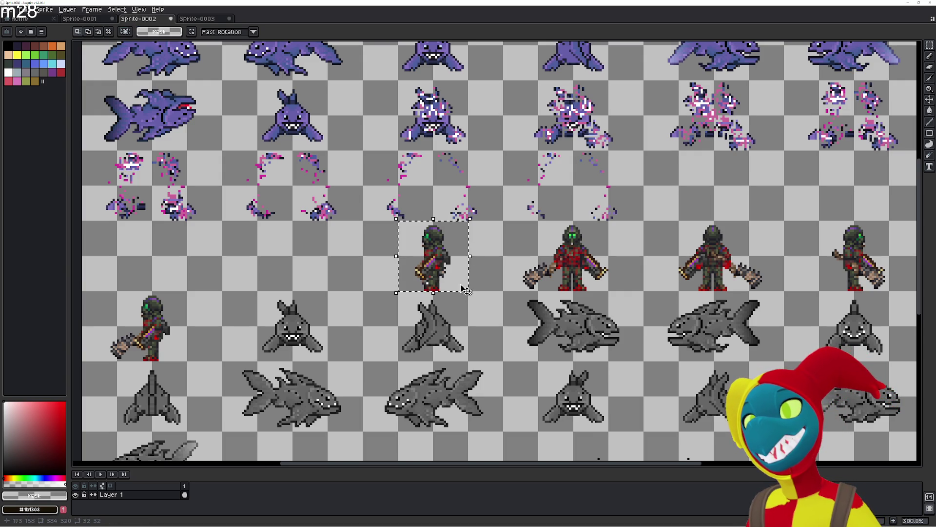
pyautogui.hotkey('ctrl', 'c')
pyautogui.hotkey('ctrl', 'Tab')
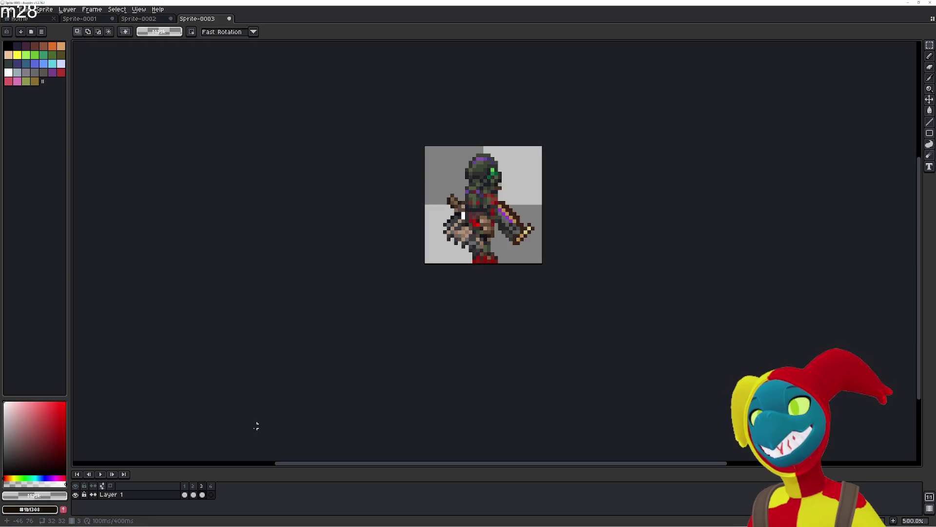
pyautogui.click(210, 495)
pyautogui.hotkey('ctrl', 'v')
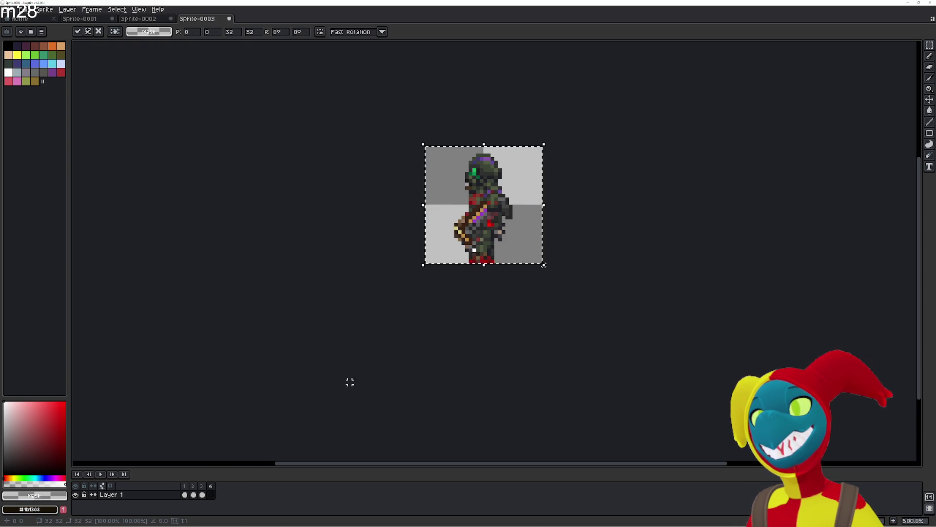
pyautogui.press('Return')
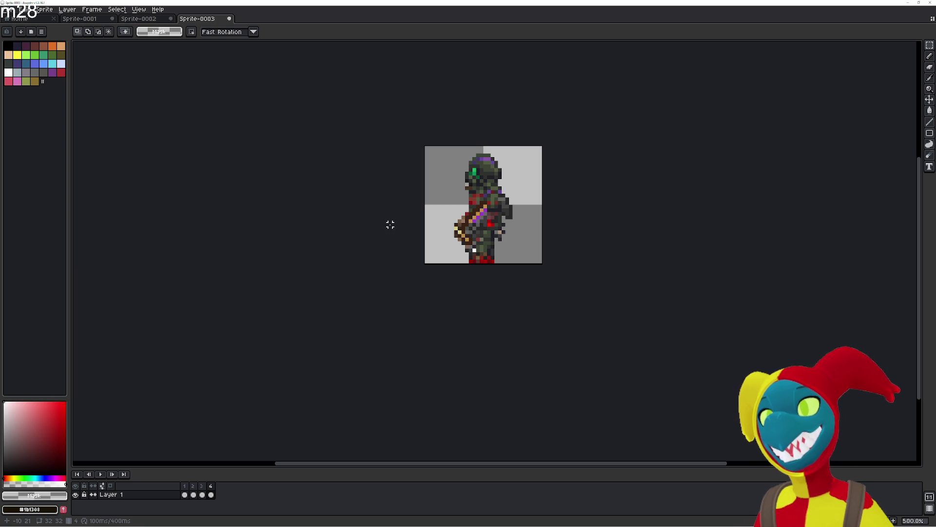
# Step back through frames 3, 2 and 1 to check the animation.
pyautogui.click(202, 494)
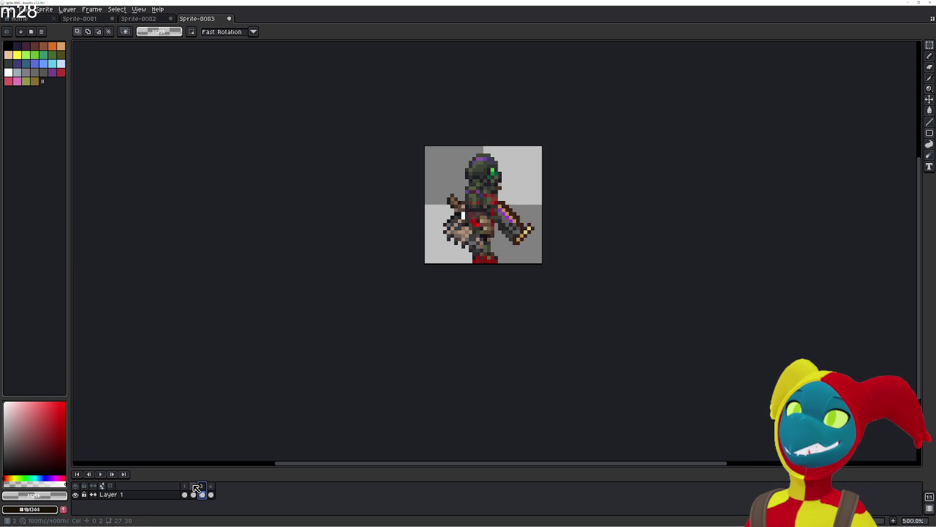
pyautogui.click(193, 493)
pyautogui.click(184, 489)
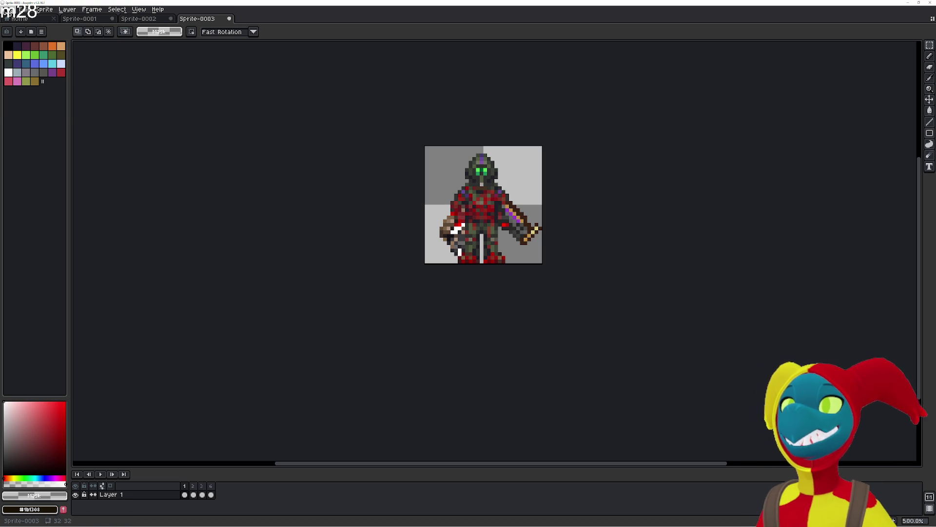
pyautogui.click(11, 10)
# Start exporting the animation and open the Ashwalker > Monsters folder.
pyautogui.click(20, 54)
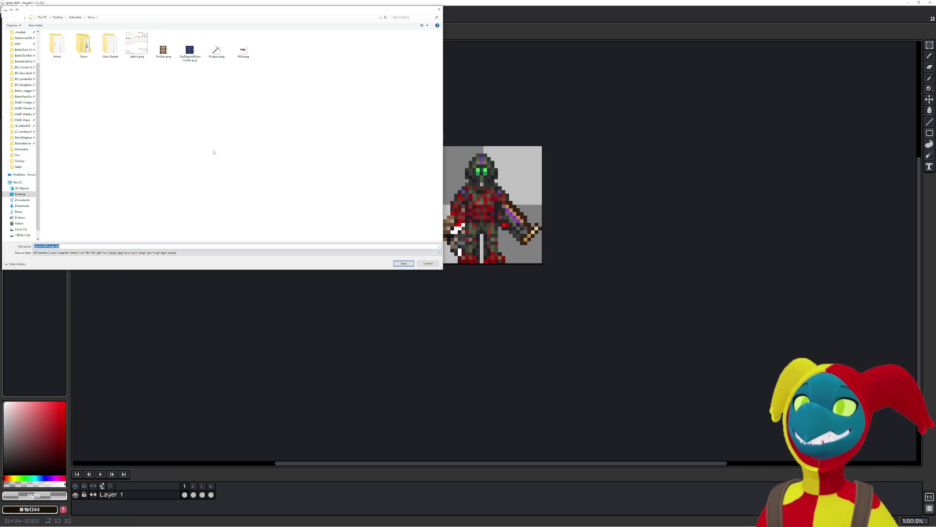
pyautogui.click(74, 18)
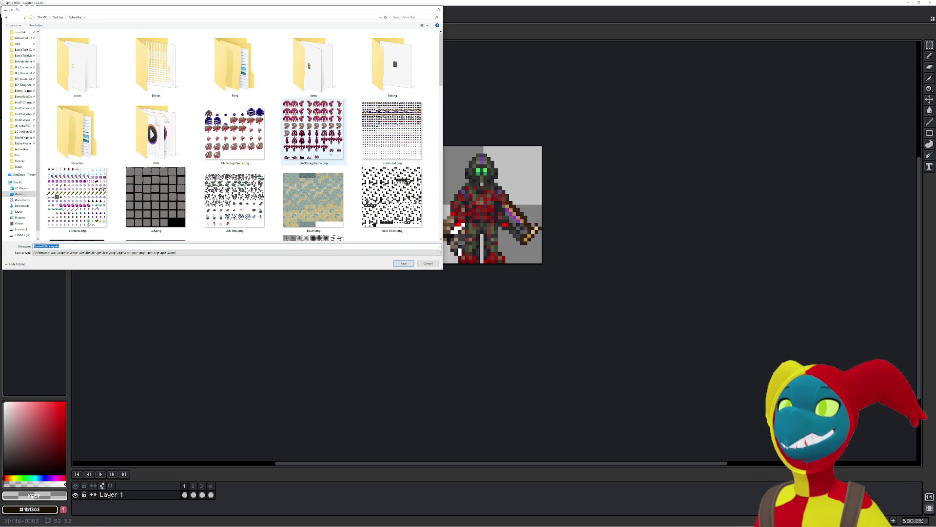
pyautogui.click(88, 140)
pyautogui.doubleClick(89, 140)
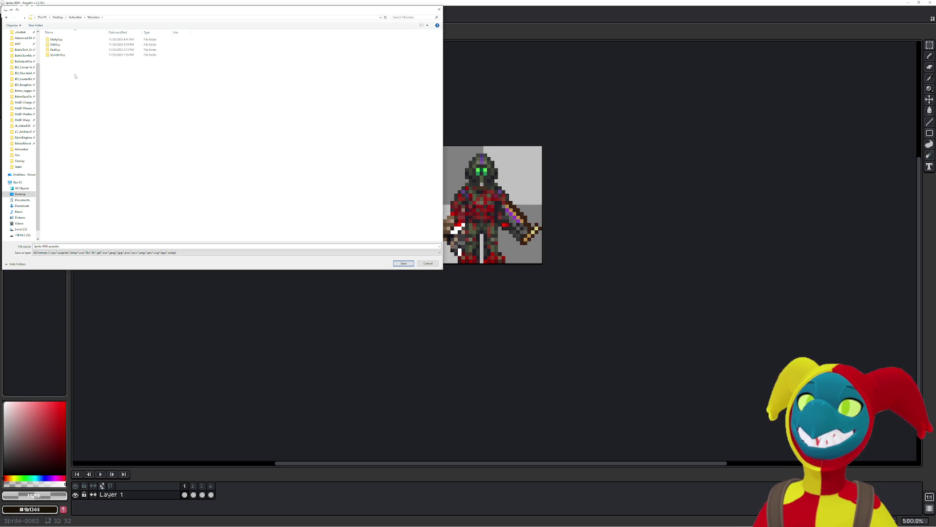
# Create and open a BDM folder, save as BDM.png, and accept export as separate frames.
pyautogui.rightClick(115, 128)
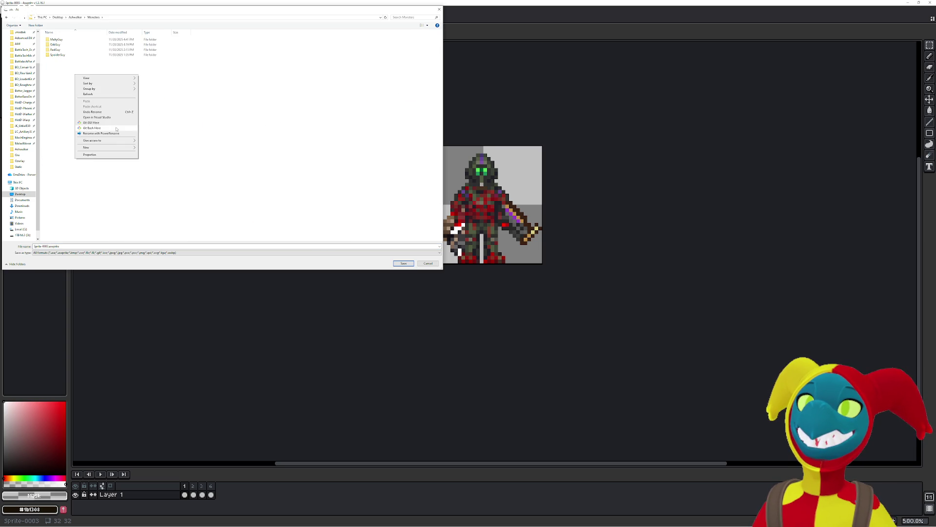
pyautogui.click(147, 148)
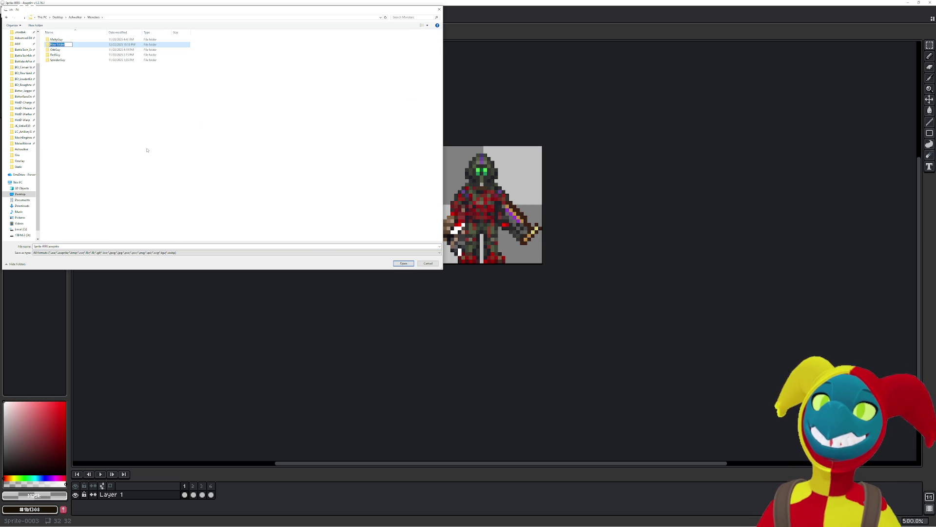
pyautogui.press('Return')
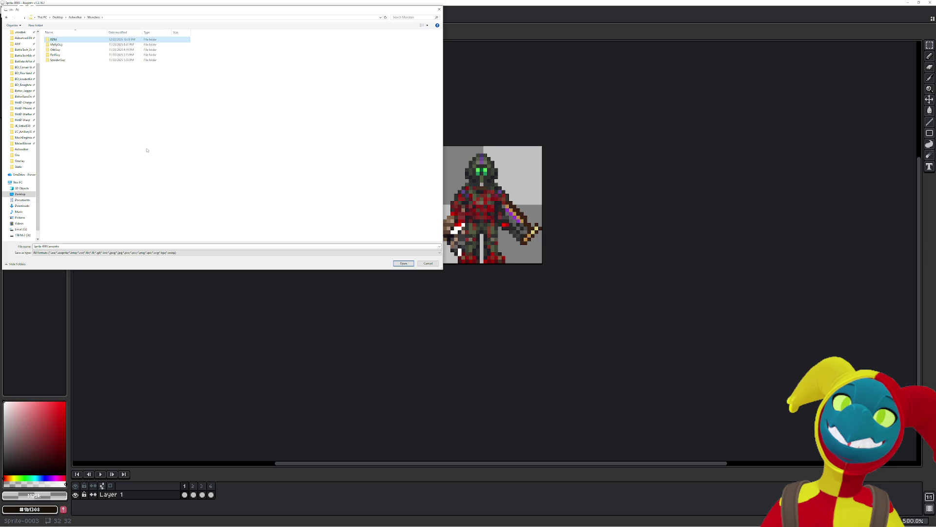
pyautogui.press('Return')
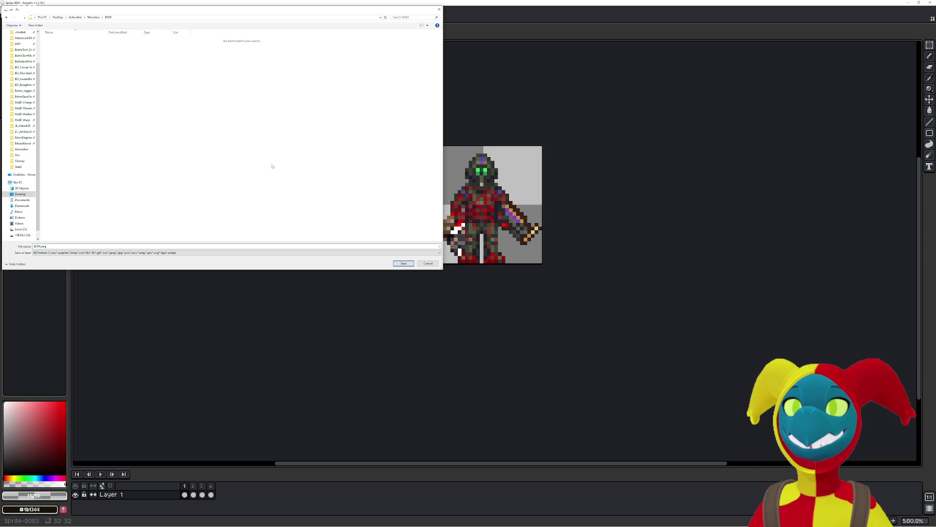
pyautogui.click(402, 263)
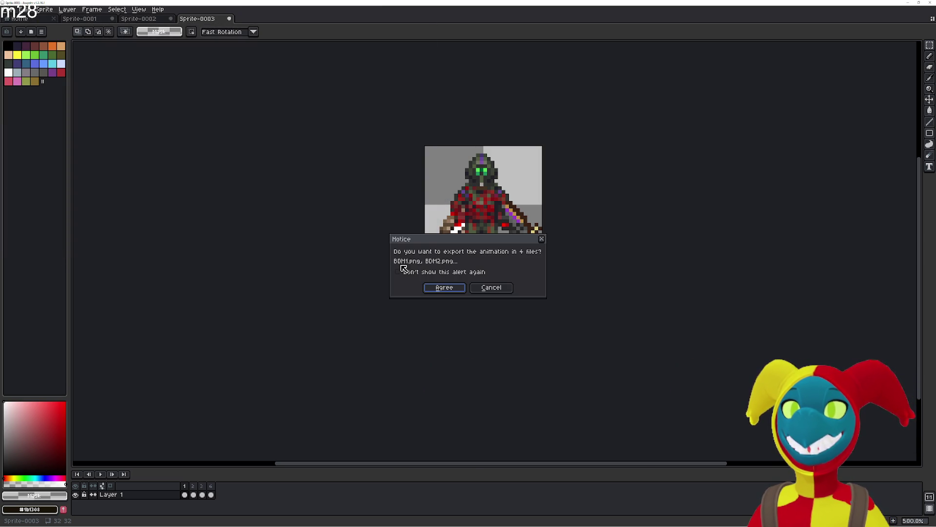
pyautogui.click(435, 288)
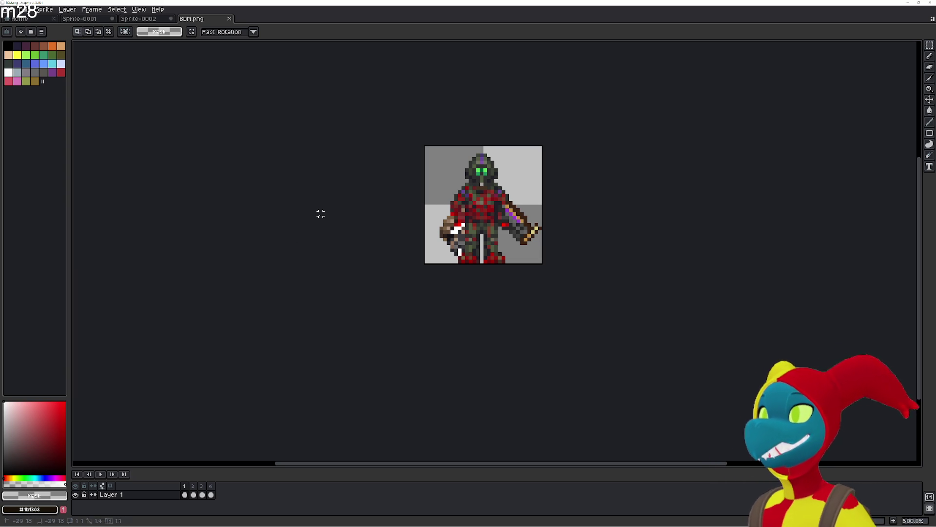
# Bring the top shark rows of the Sprite-0002 sheet into view.
pyautogui.click(138, 19)
pyautogui.scroll(-1, 451, 259)
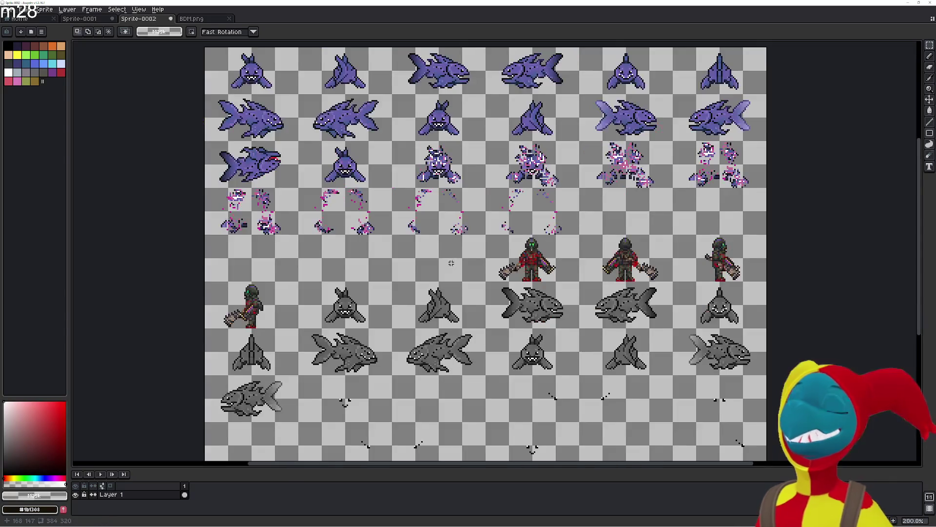
pyautogui.moveTo(491, 318); pyautogui.dragTo(479, 336)
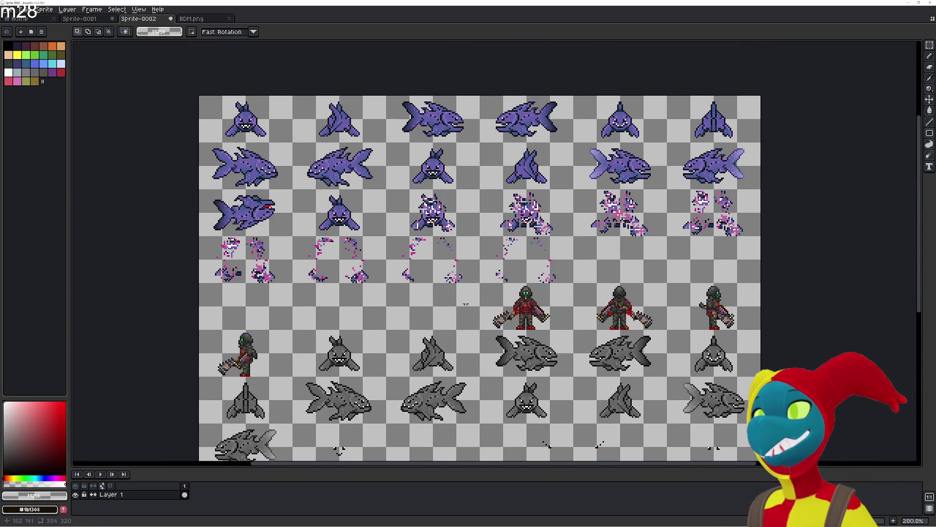
pyautogui.moveTo(417, 168); pyautogui.dragTo(414, 198)
pyautogui.scroll(1, 414, 198)
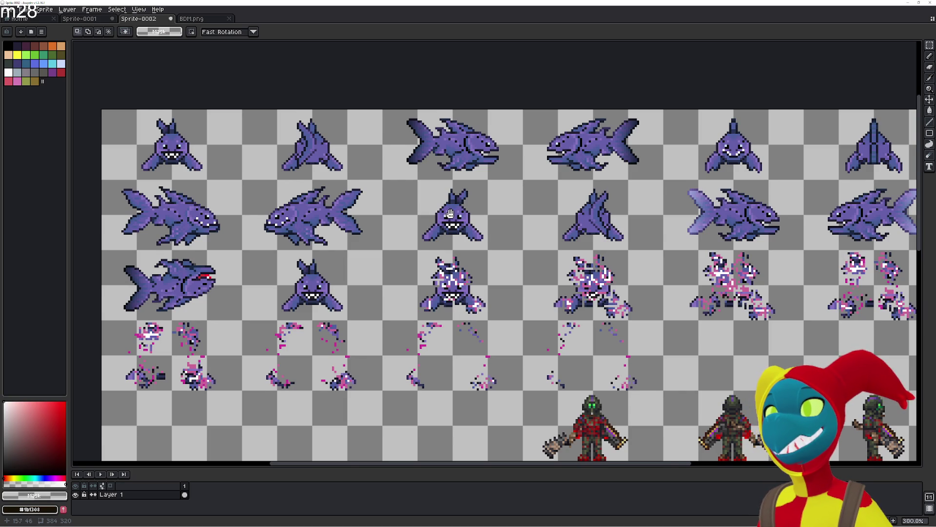
pyautogui.moveTo(448, 211); pyautogui.dragTo(396, 230)
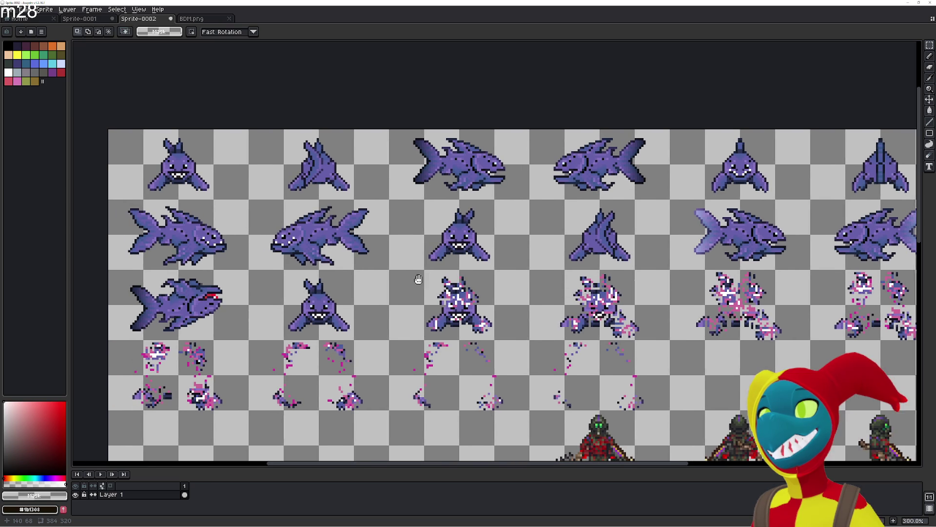
pyautogui.moveTo(358, 278); pyautogui.dragTo(419, 274)
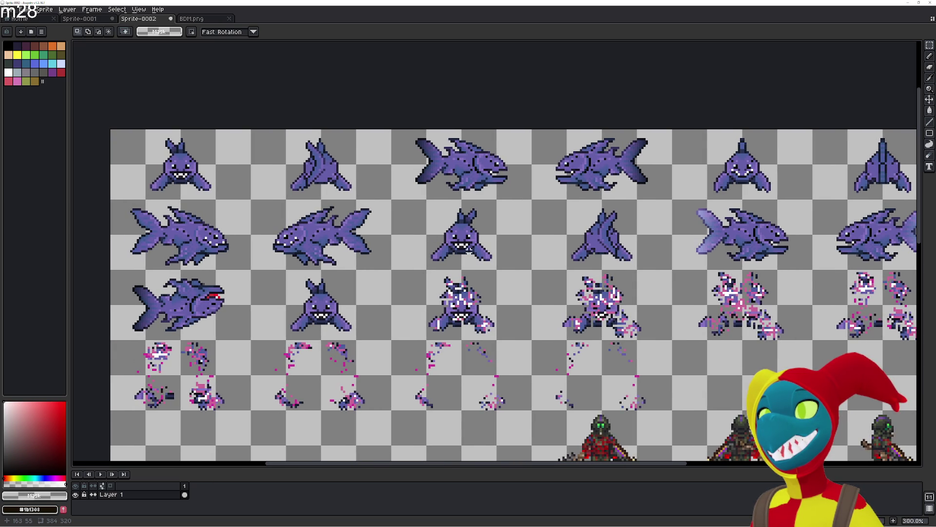
pyautogui.scroll(3, 476, 255)
pyautogui.scroll(-3, 361, 265)
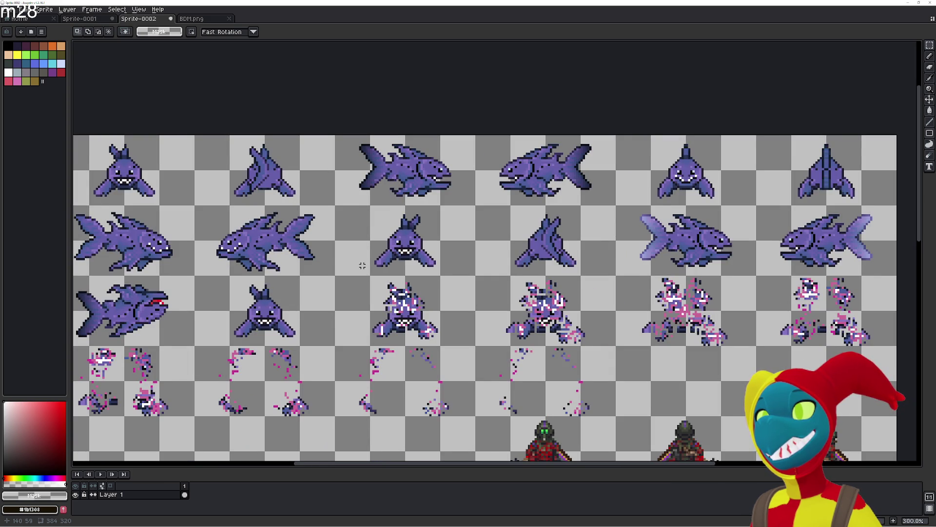
pyautogui.moveTo(362, 266); pyautogui.dragTo(397, 272)
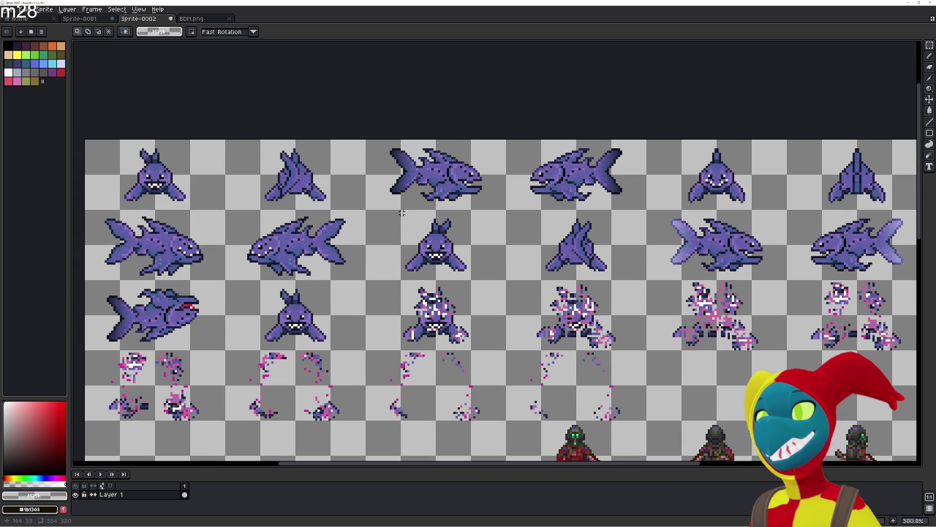
pyautogui.moveTo(402, 210); pyautogui.dragTo(472, 278)
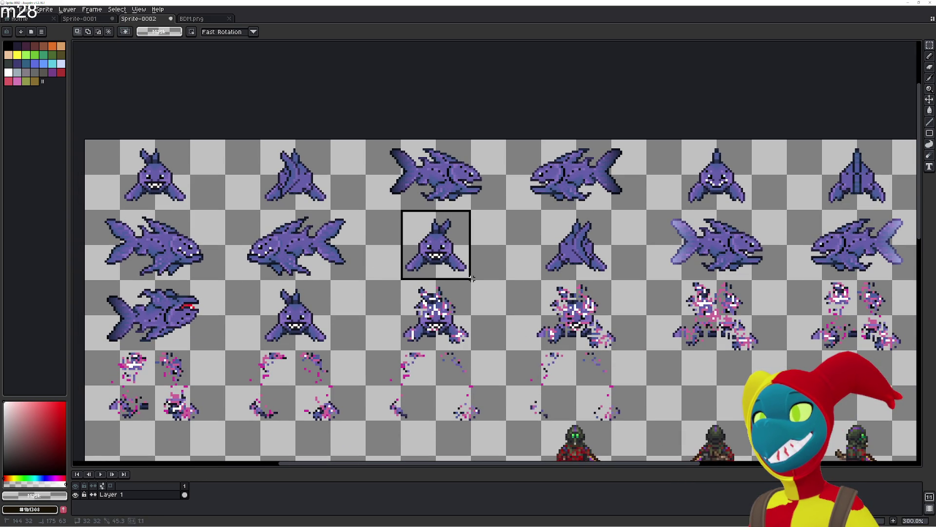
pyautogui.click(472, 278)
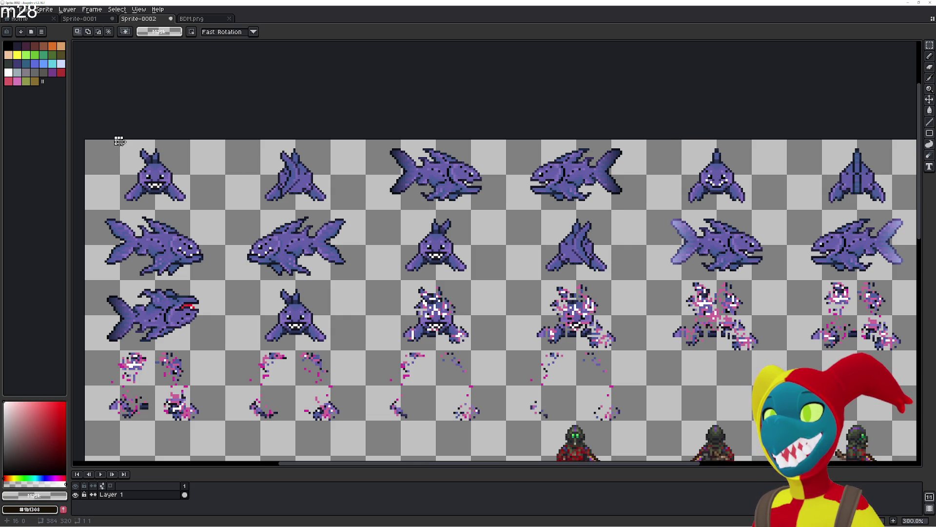
# Cut the top-left front-facing shark and paste it into a new 32×32 sprite.
pyautogui.moveTo(119, 141); pyautogui.dragTo(191, 210)
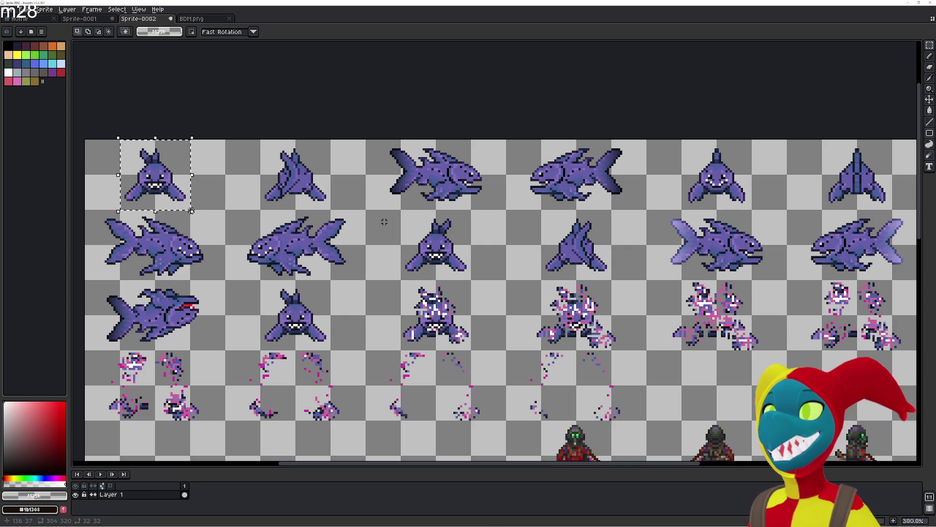
pyautogui.press('Delete')
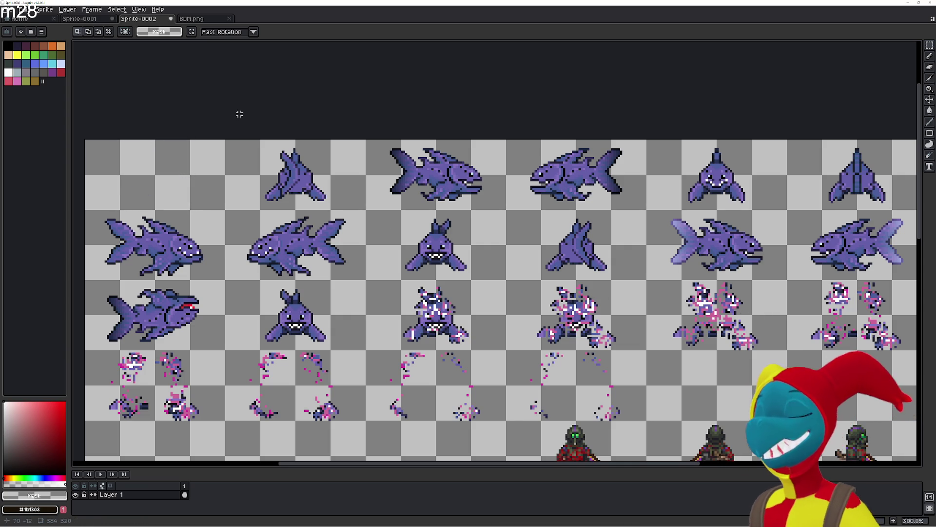
pyautogui.hotkey('ctrl', 'n')
pyautogui.click(445, 332)
pyautogui.hotkey('ctrl', 'v')
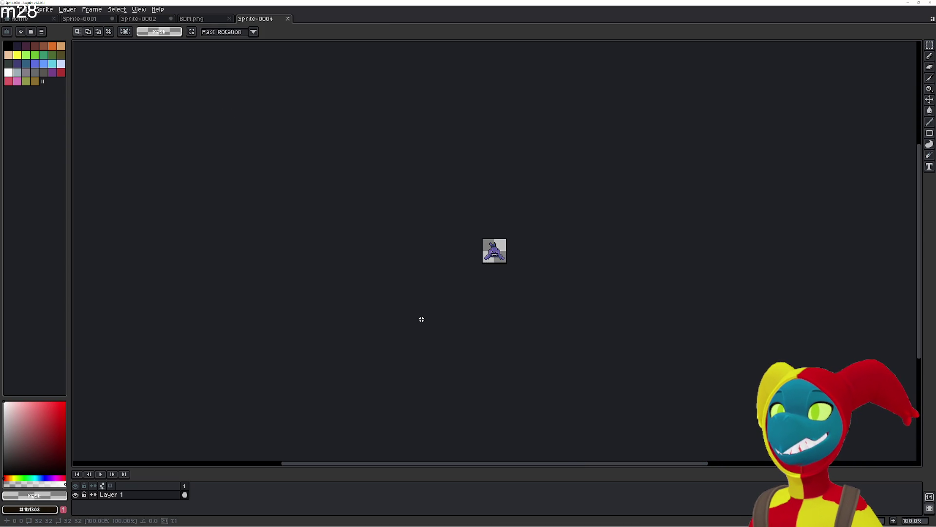
# Commit the first shark, add frame 2, and close the BDM.png document.
pyautogui.click(421, 319)
pyautogui.scroll(5, 422, 319)
pyautogui.hotkey('alt', 'n')
pyautogui.hotkey('alt', 'n')
pyautogui.click(194, 495)
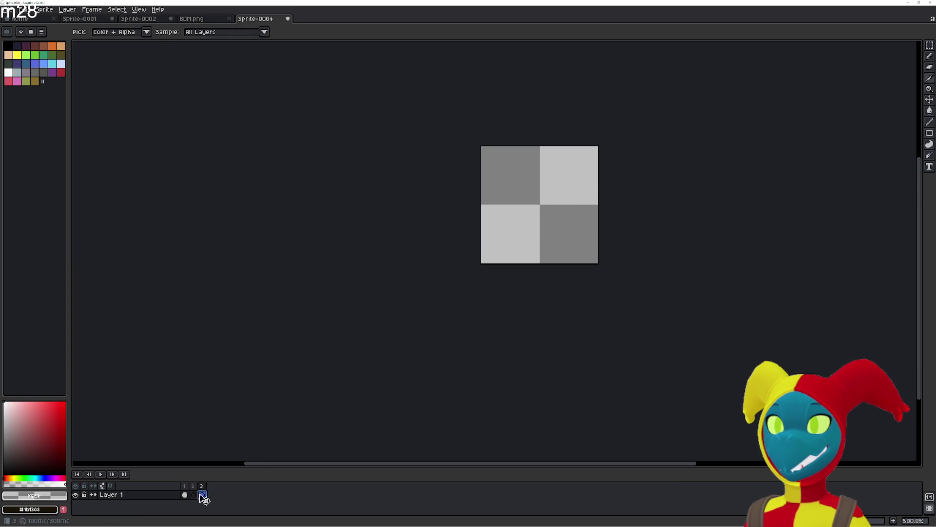
pyautogui.click(203, 19)
pyautogui.click(146, 19)
pyautogui.moveTo(195, 18); pyautogui.dragTo(283, 27)
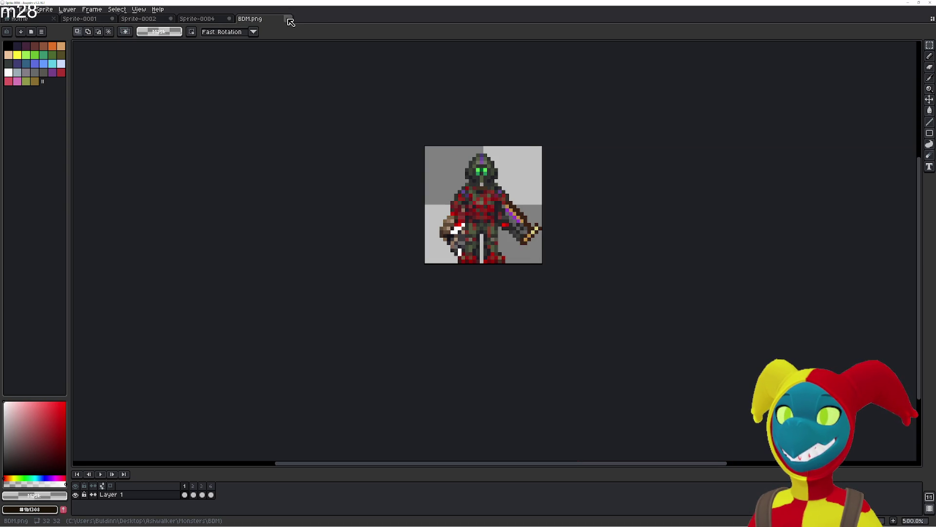
pyautogui.middleClick(288, 19)
pyautogui.click(151, 20)
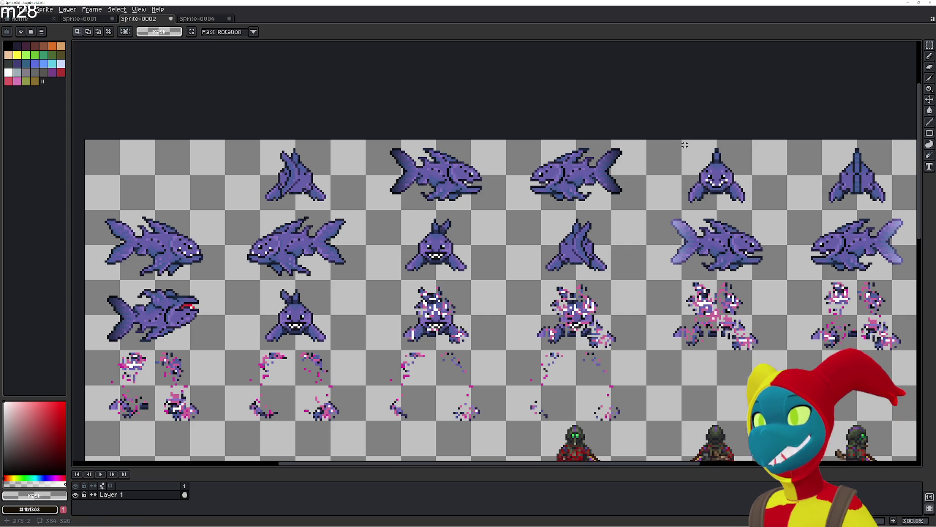
# Cut the top-right front-facing shark from the sheet into frame 2.
pyautogui.moveTo(683, 140); pyautogui.dragTo(753, 208)
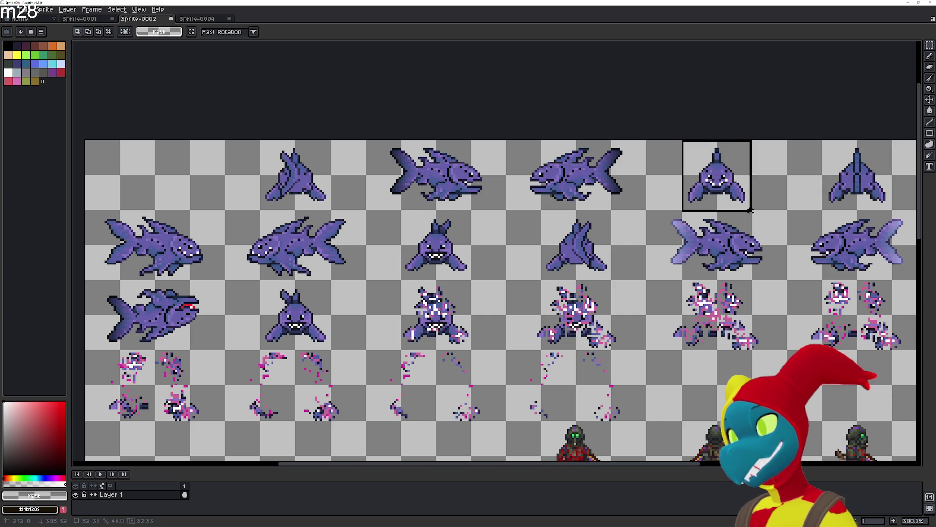
pyautogui.hotkey('ctrl', 'x')
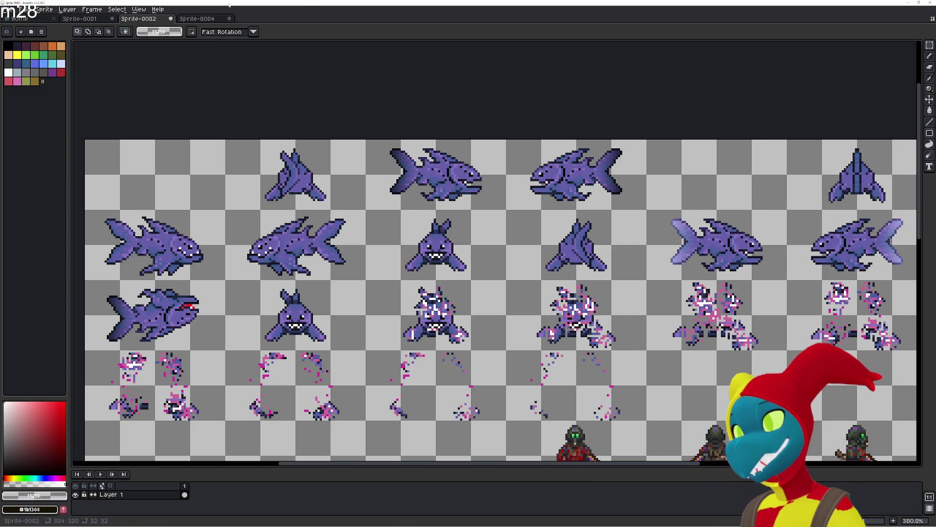
pyautogui.click(197, 18)
pyautogui.hotkey('ctrl', 'v')
pyautogui.press('Return')
# Add frame 3 and paste the row-two front-facing shark into it.
pyautogui.hotkey('alt', 'b')
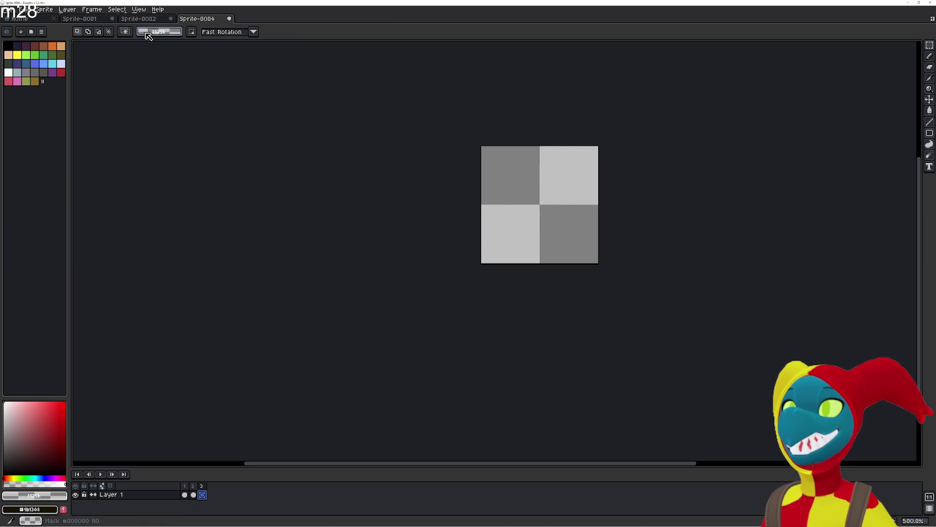
pyautogui.click(139, 19)
pyautogui.moveTo(315, 263); pyautogui.dragTo(373, 215)
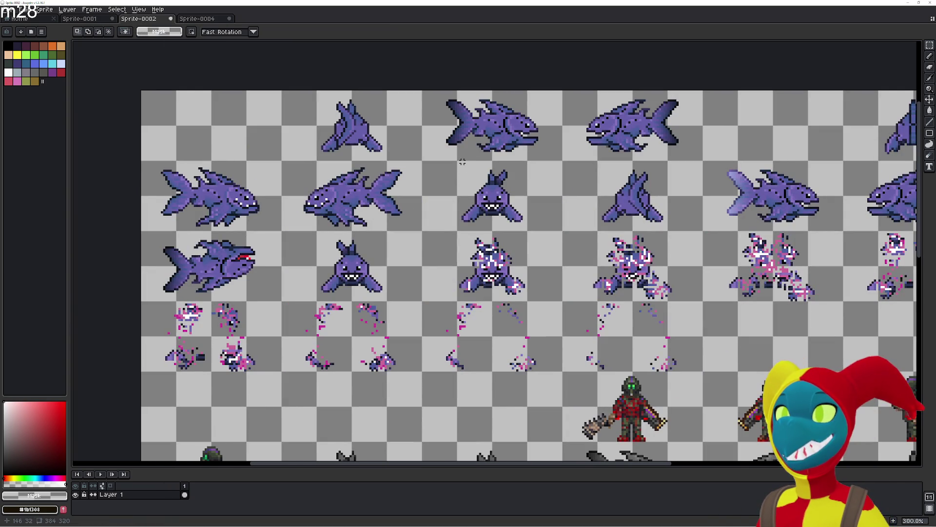
pyautogui.moveTo(458, 161); pyautogui.dragTo(528, 234)
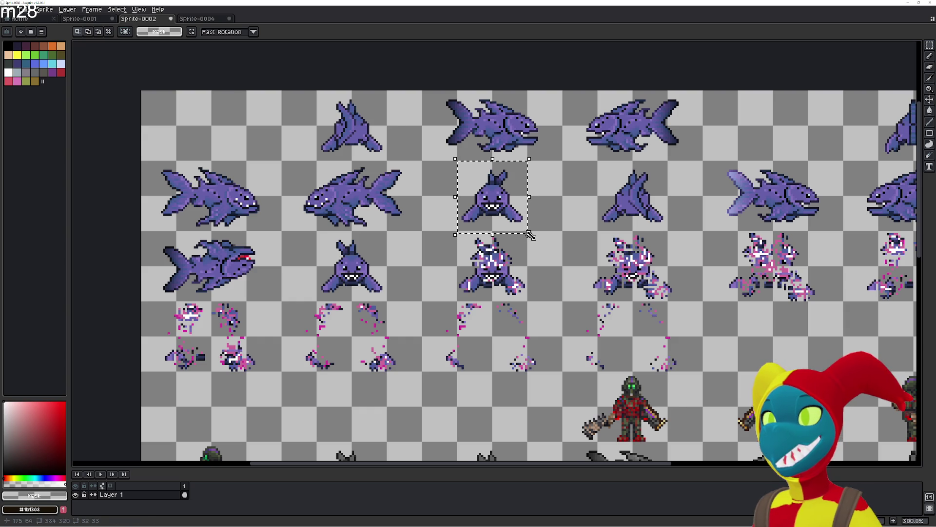
pyautogui.click(513, 198)
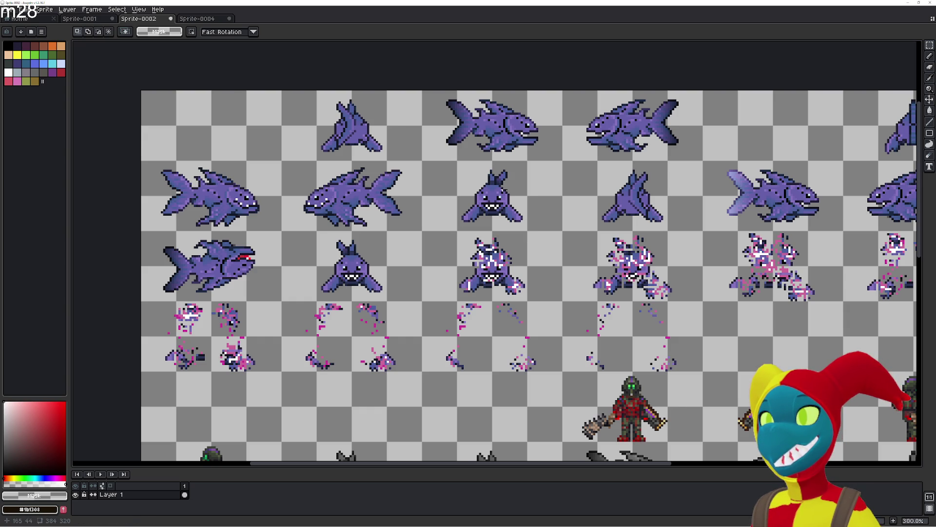
pyautogui.moveTo(458, 162); pyautogui.dragTo(526, 227)
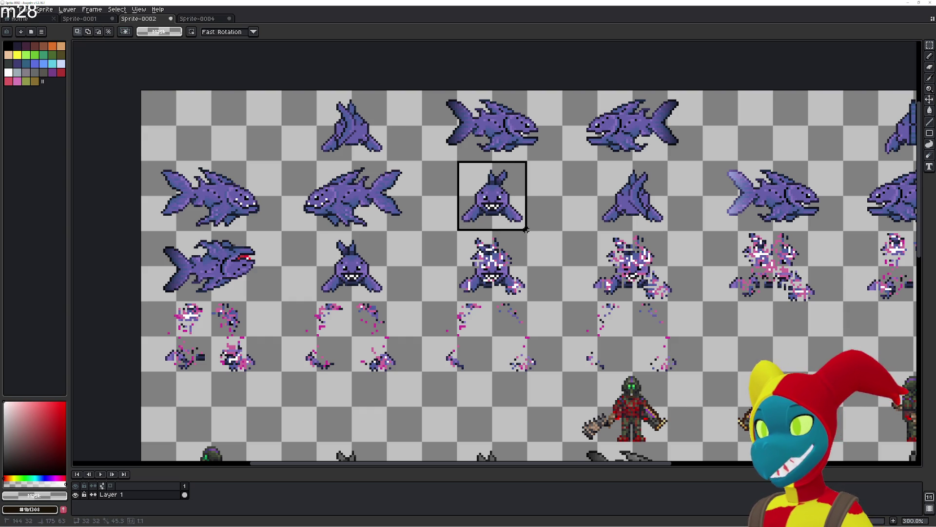
pyautogui.click(209, 19)
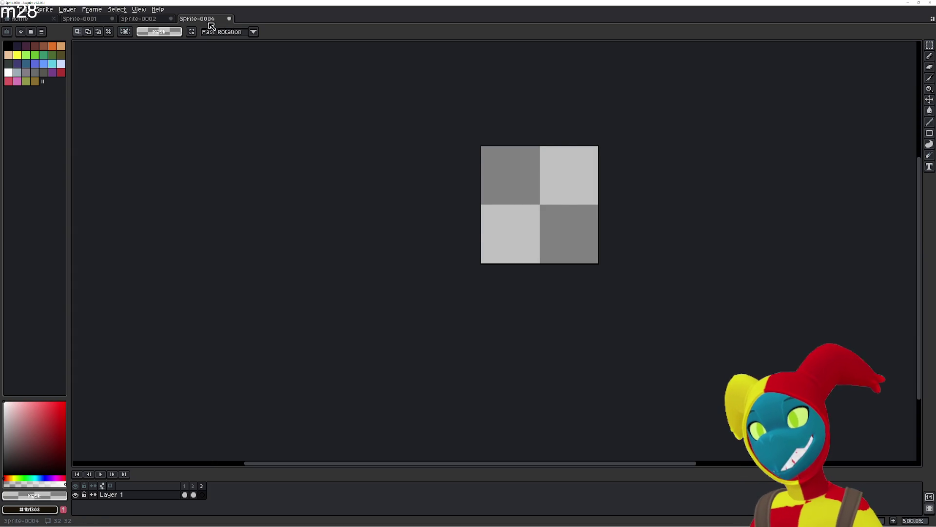
pyautogui.hotkey('ctrl', 'v')
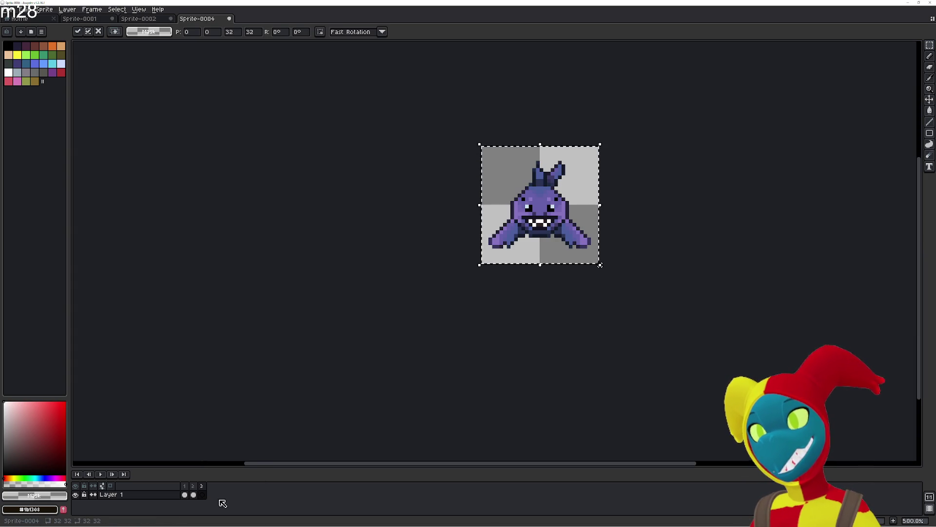
pyautogui.press('Return')
# Add a fourth frame and compare frames 2 and 3 in a playback preview.
pyautogui.hotkey('alt', 'n')
pyautogui.click(211, 494)
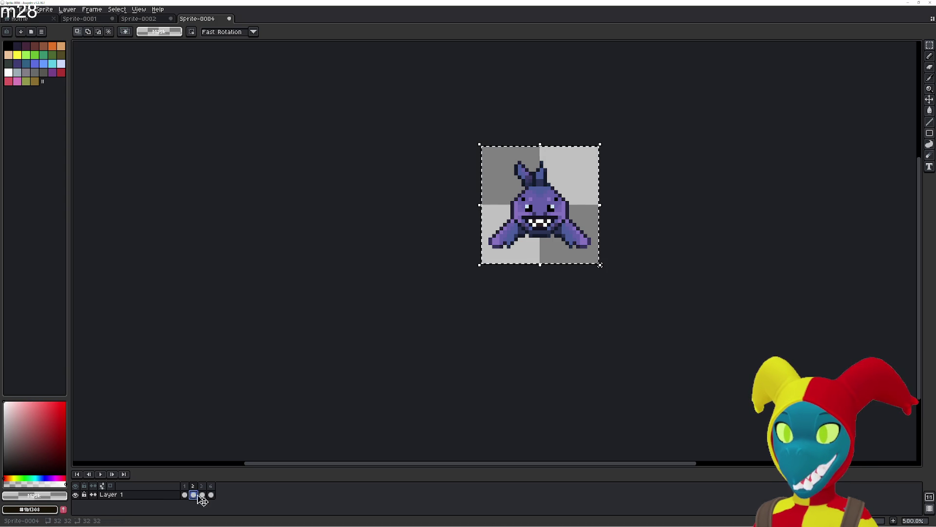
pyautogui.click(202, 495)
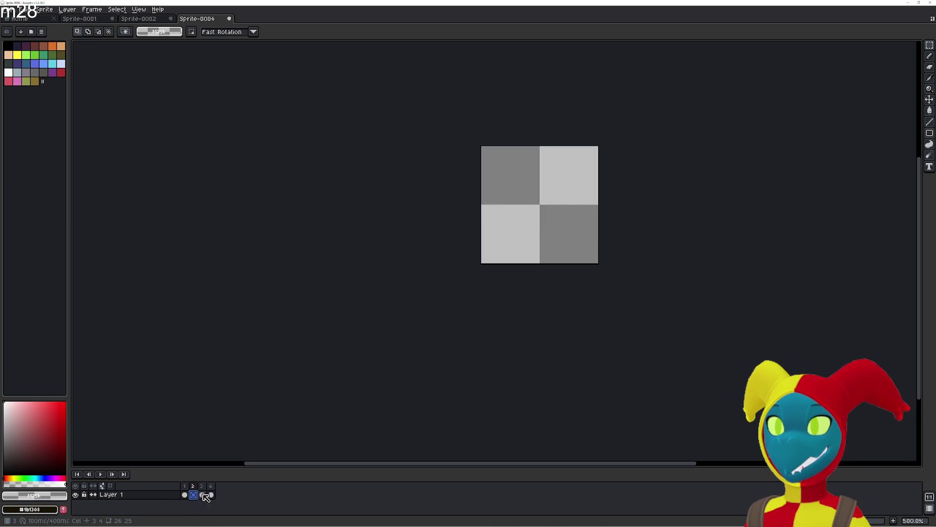
pyautogui.click(203, 495)
pyautogui.click(211, 495)
pyautogui.click(203, 495)
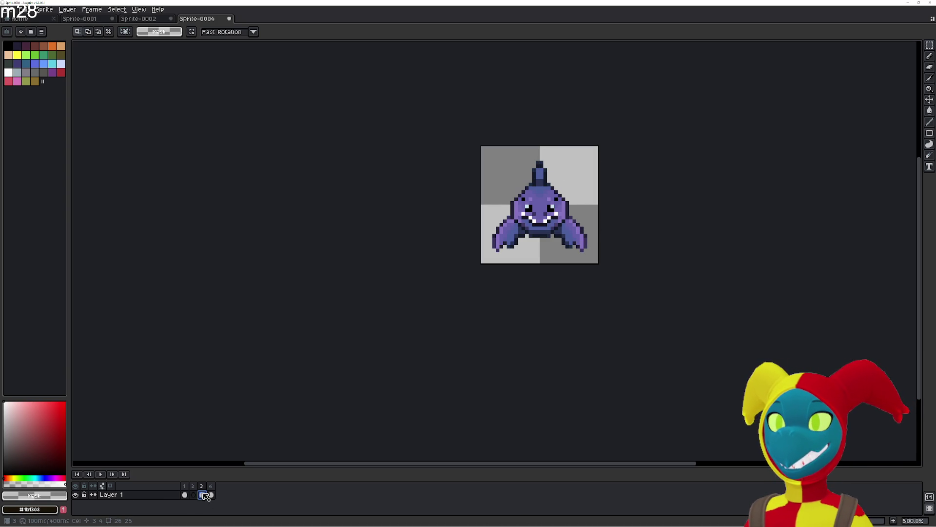
pyautogui.moveTo(203, 495); pyautogui.dragTo(194, 495)
pyautogui.press('Return')
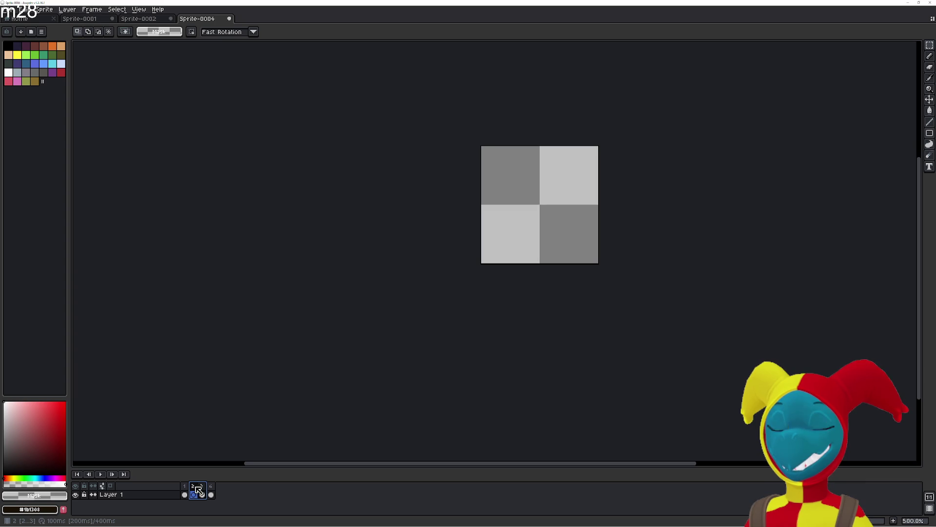
pyautogui.click(202, 495)
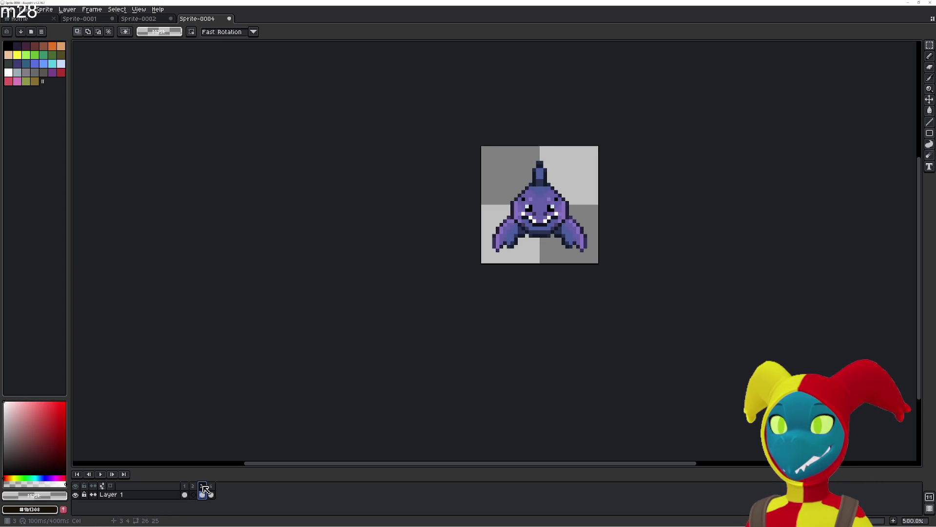
pyautogui.click(195, 494)
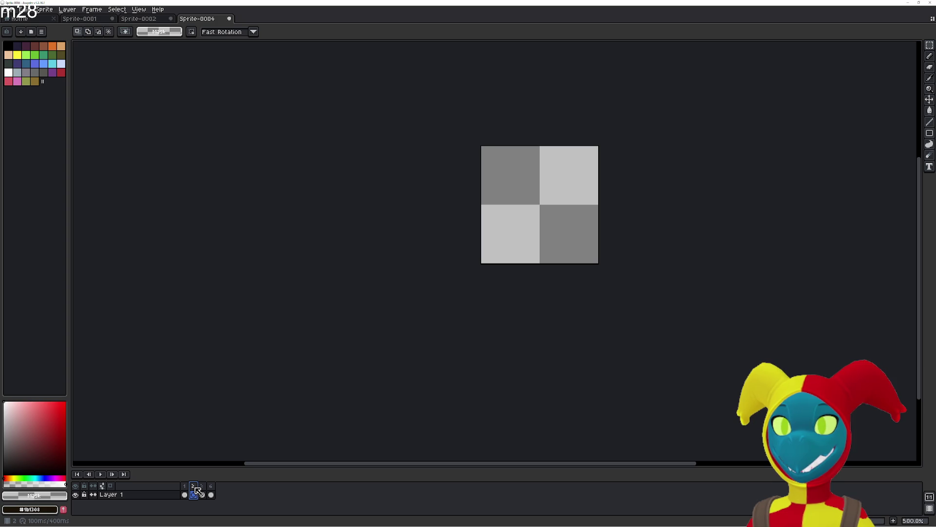
# Move frame 3's shark cel into frame 2 and paste the two-finned shark pose.
pyautogui.click(204, 493)
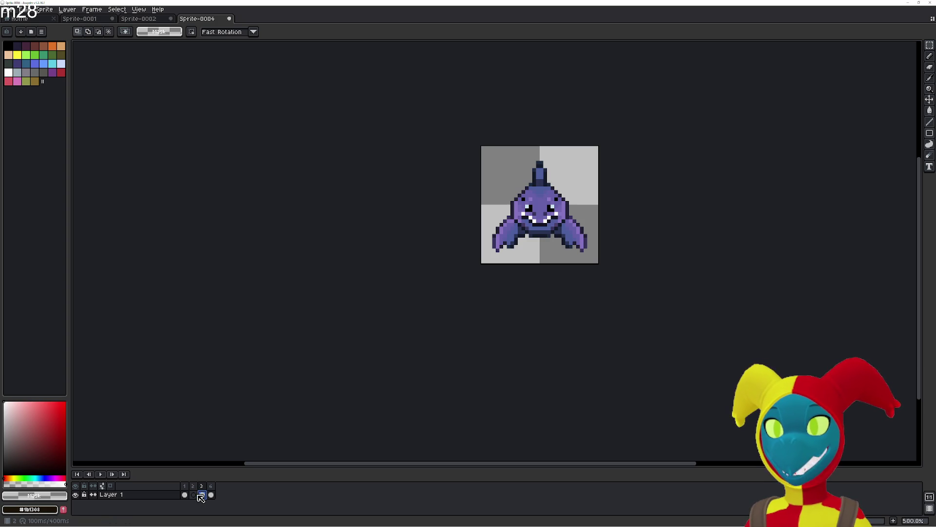
pyautogui.hotkey('ctrl', 'a')
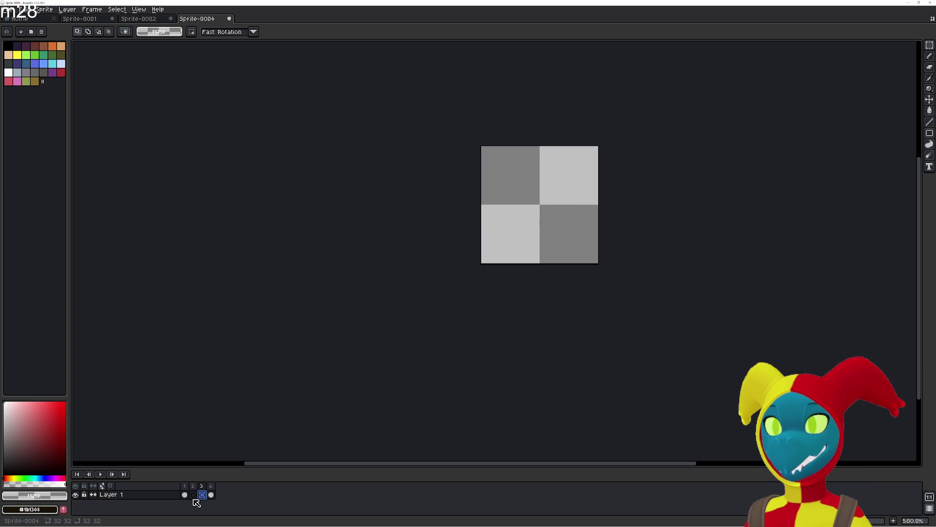
pyautogui.moveTo(203, 495); pyautogui.dragTo(194, 494)
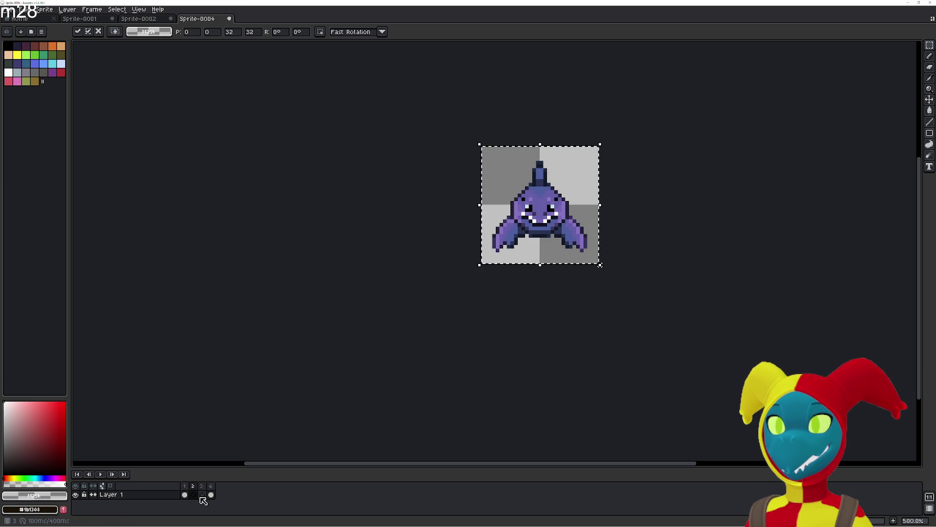
pyautogui.click(198, 497)
pyautogui.click(212, 496)
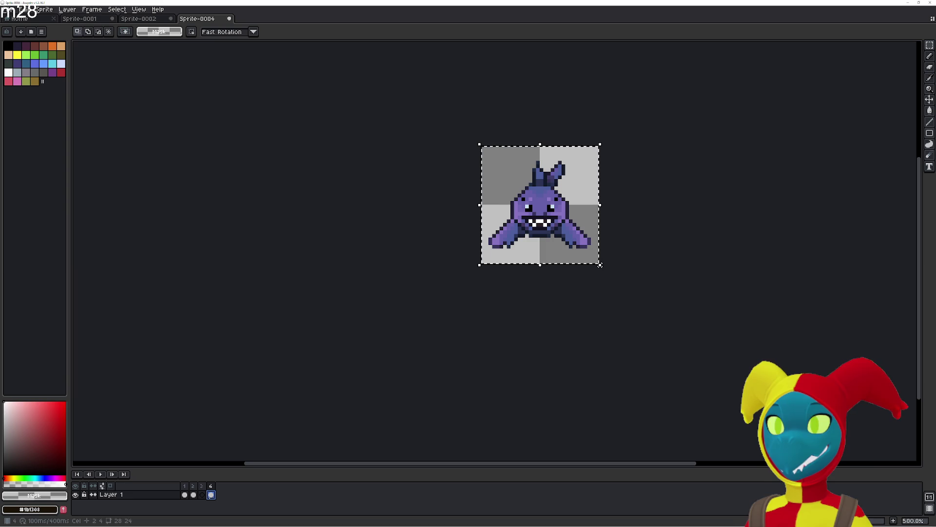
pyautogui.press('Return')
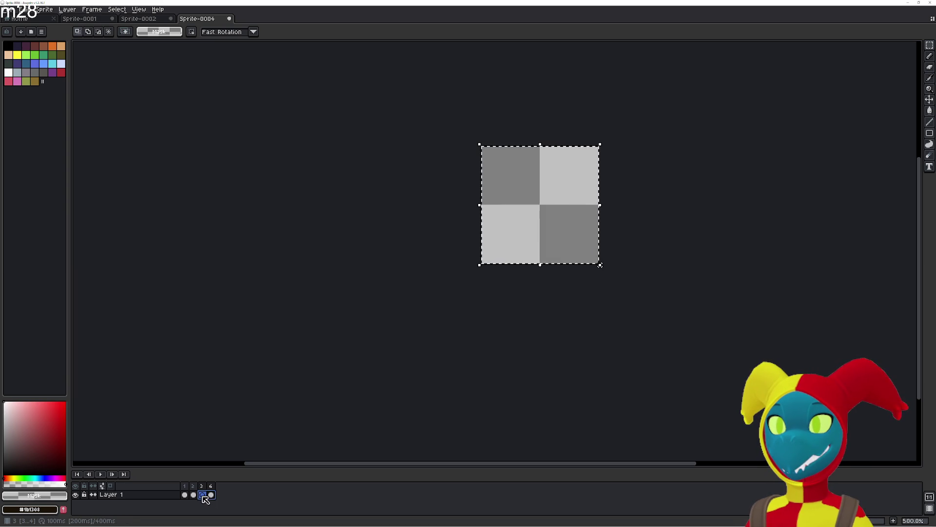
pyautogui.hotkey('ctrl', 'v')
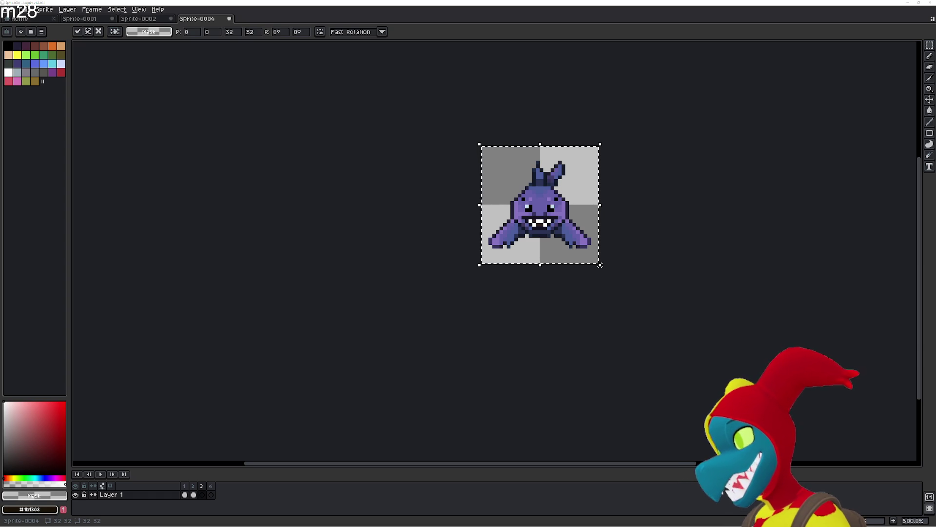
pyautogui.click(468, 283)
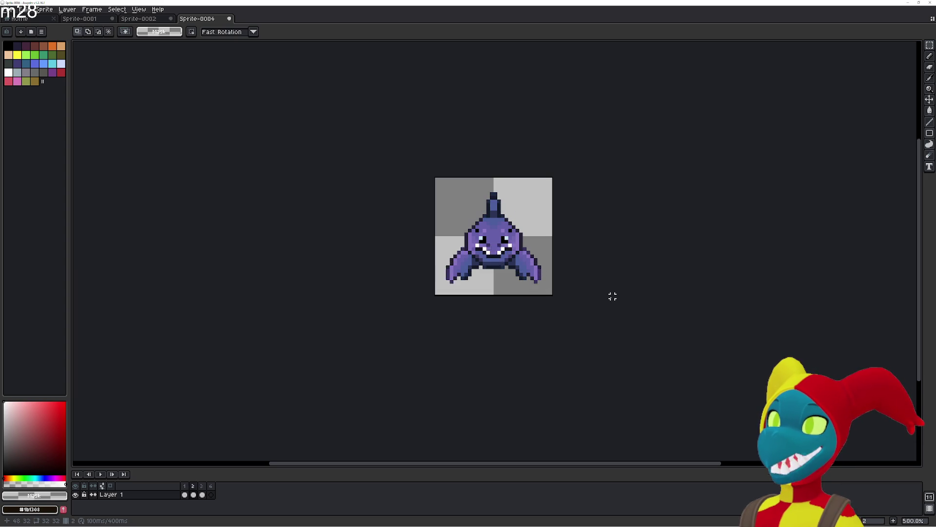
# Cut another front-facing shark cell out of the Sprite-0002 sheet.
pyautogui.click(137, 19)
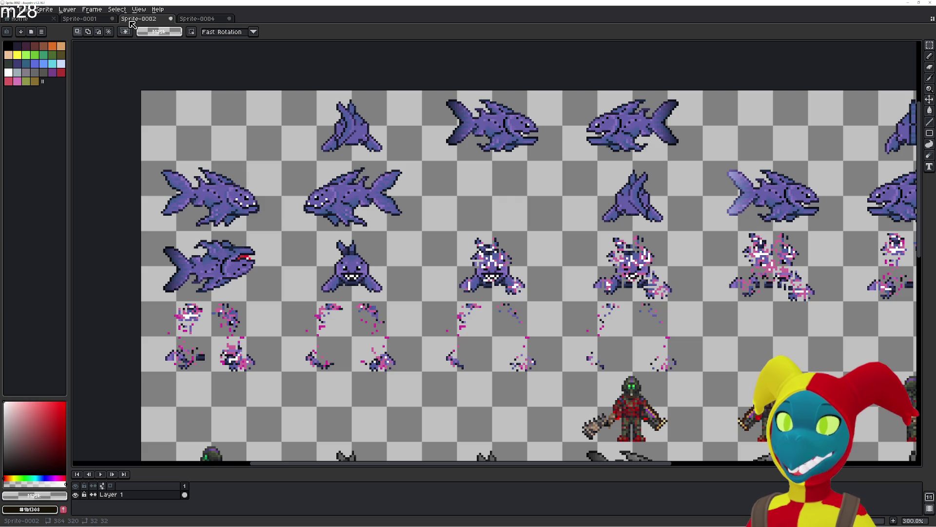
pyautogui.moveTo(469, 213); pyautogui.dragTo(379, 228)
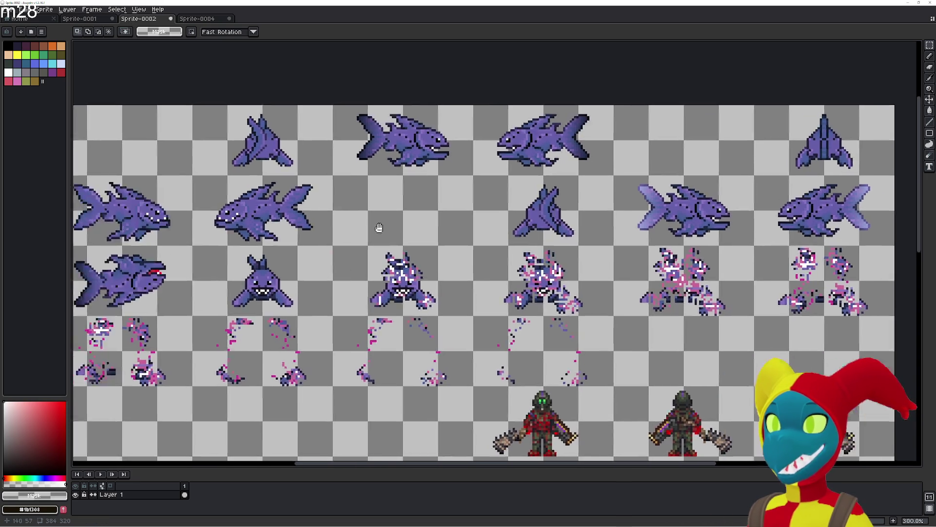
pyautogui.hscroll(-3, 343, 254)
pyautogui.moveTo(322, 234); pyautogui.dragTo(391, 302)
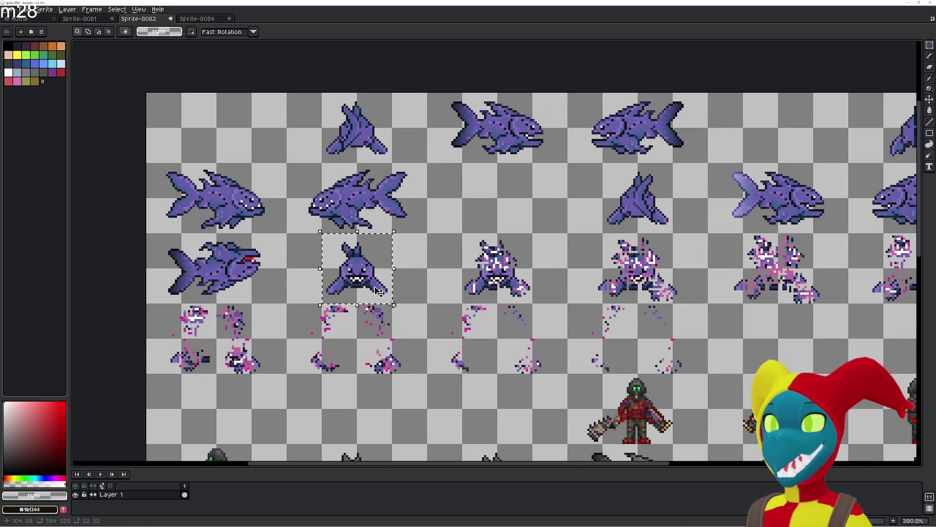
pyautogui.hotkey('ctrl', 'x')
# Paste the shark into frame 4 of Sprite-0004, shifted one pixel right.
pyautogui.click(223, 14)
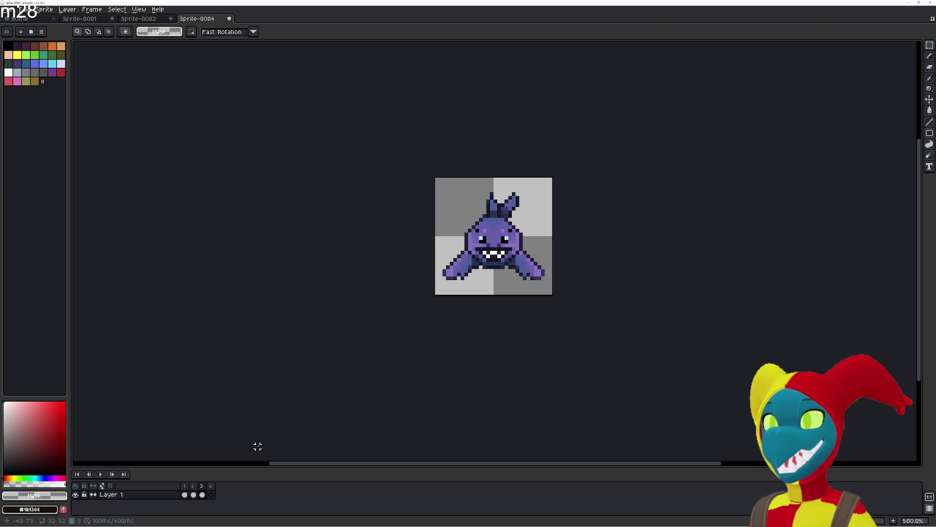
pyautogui.click(212, 495)
pyautogui.hotkey('ctrl', 'v')
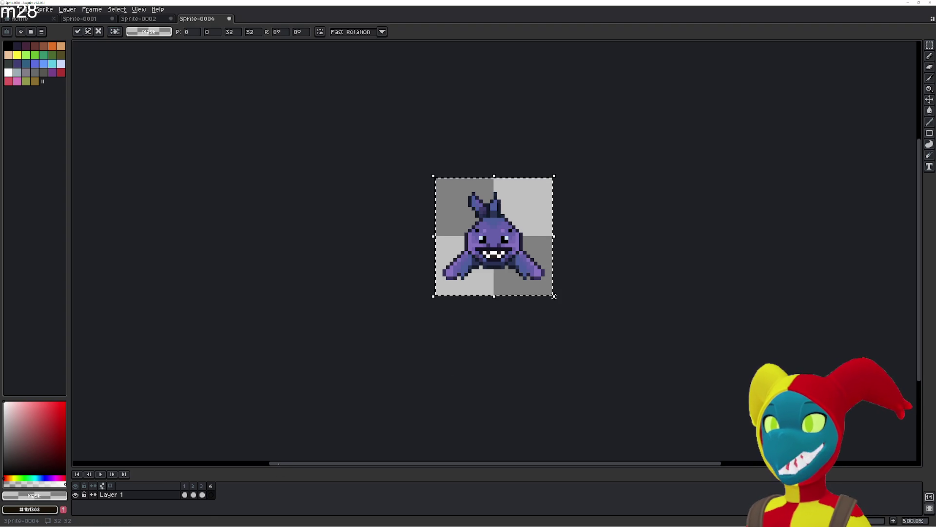
pyautogui.click(211, 494)
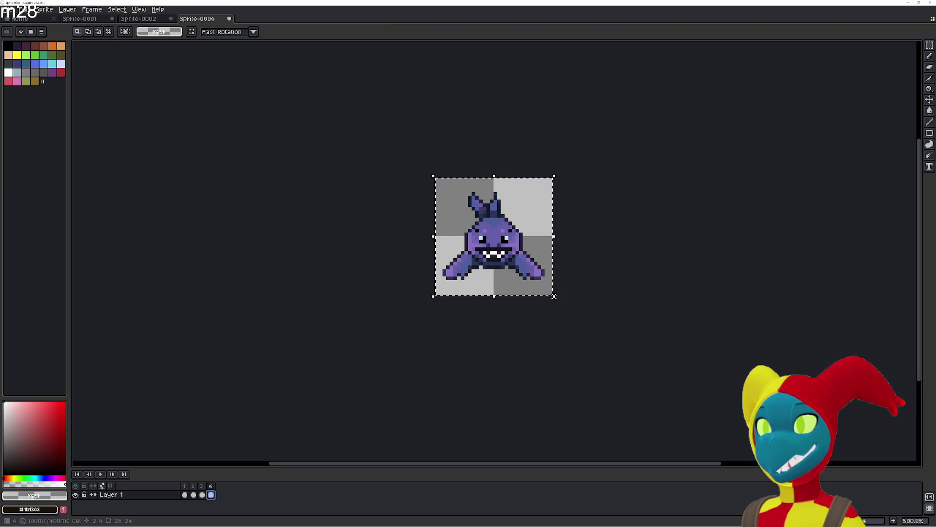
pyautogui.hotkey('ctrl', 'v')
pyautogui.press('Right')
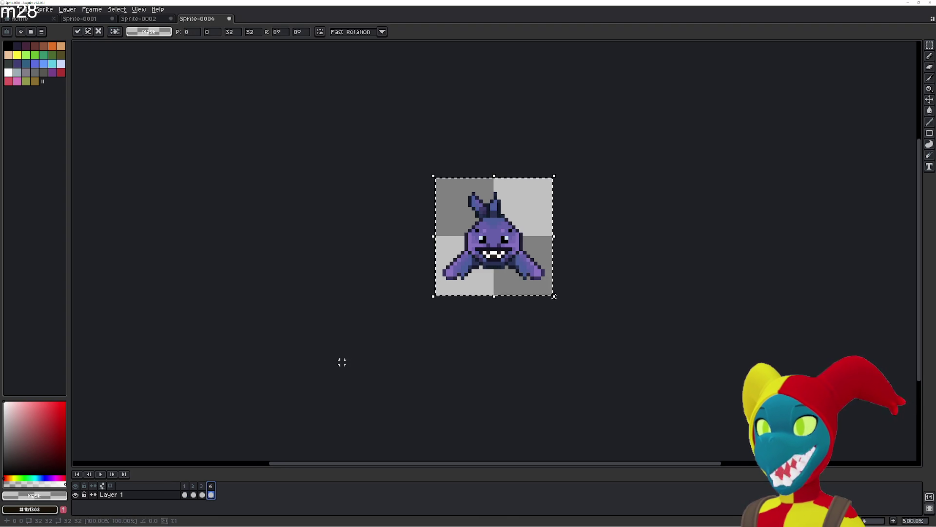
pyautogui.click(345, 354)
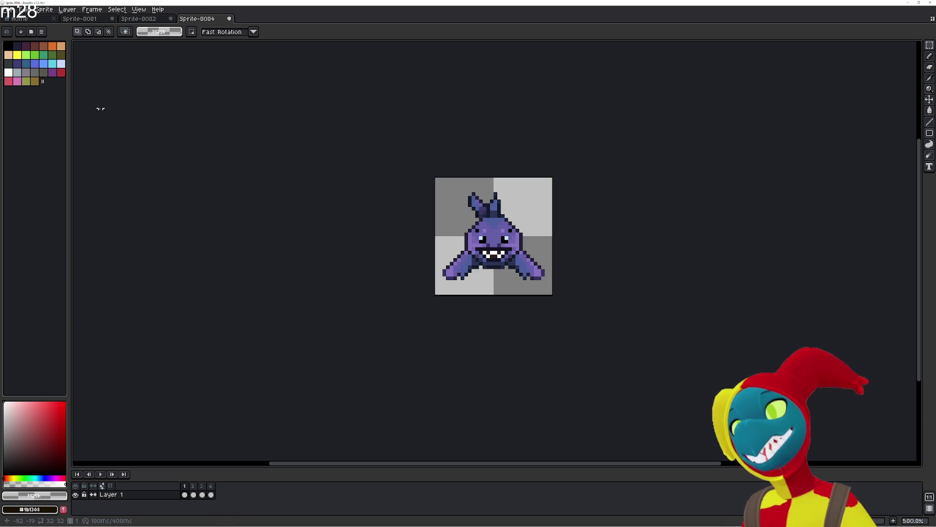
pyautogui.click(93, 19)
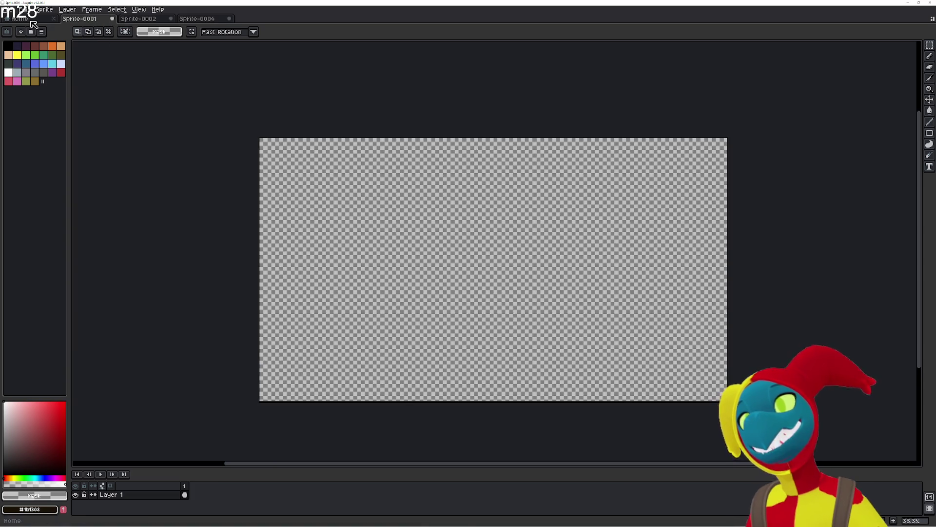
# Zoom and pan around the Sprite-0002 sheet to review the remaining shark poses.
pyautogui.click(33, 20)
pyautogui.click(123, 22)
pyautogui.scroll(-1, 370, 282)
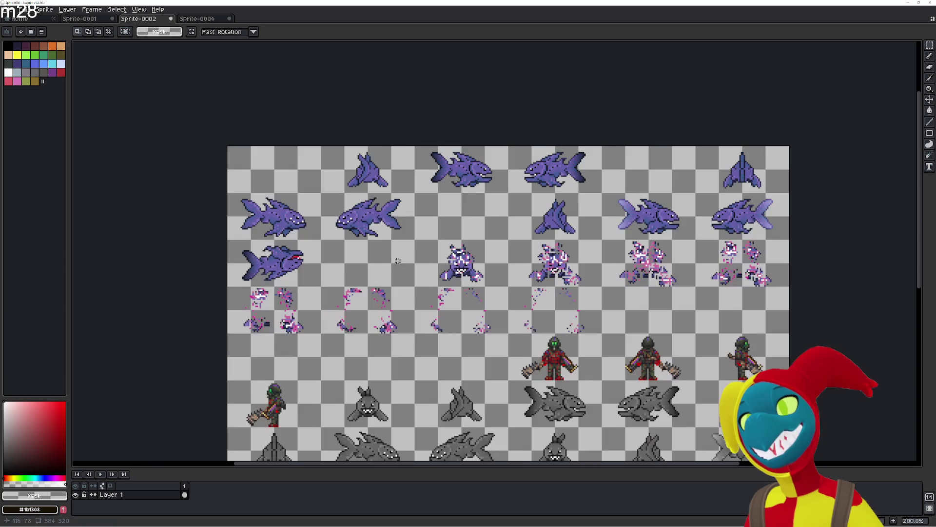
pyautogui.scroll(-1, 370, 282)
pyautogui.scroll(1, 370, 282)
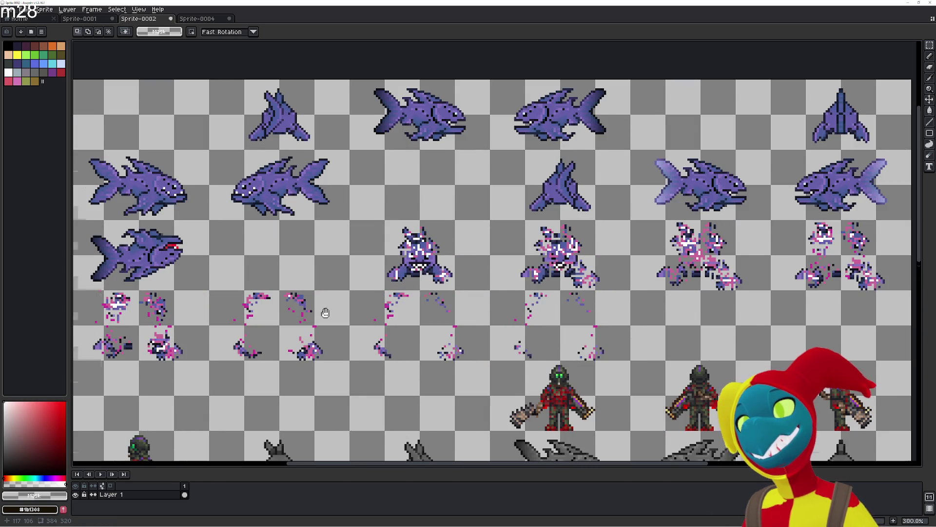
pyautogui.scroll(-3, 319, 205)
pyautogui.scroll(2, 319, 204)
pyautogui.scroll(3, 357, 243)
pyautogui.moveTo(355, 248)
pyautogui.mouseDown()
pyautogui.moveTo(380, 253)
pyautogui.moveTo(475, 142)
pyautogui.mouseUp()
pyautogui.scroll(-1, 454, 154)
pyautogui.scroll(-1, 420, 168)
pyautogui.scroll(-1, 389, 183)
pyautogui.scroll(3, 390, 184)
pyautogui.moveTo(389, 184); pyautogui.dragTo(320, 225)
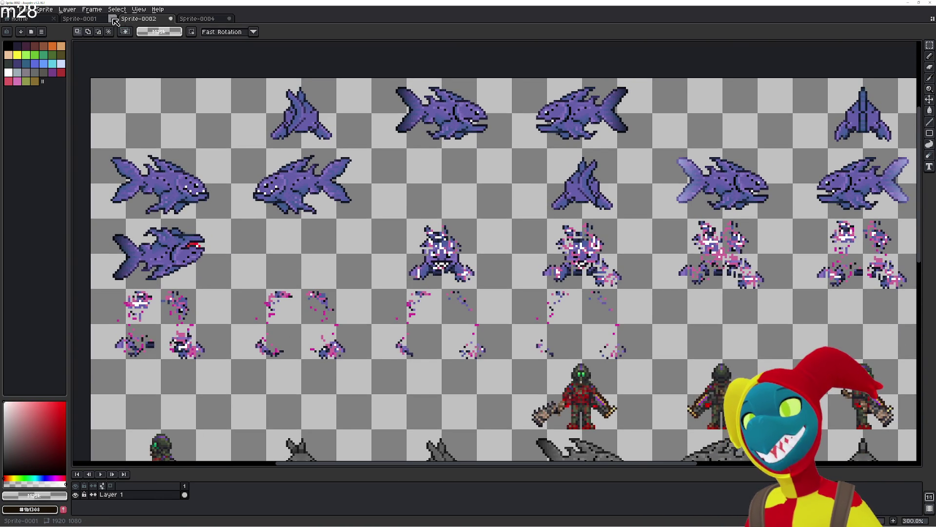
pyautogui.click(93, 18)
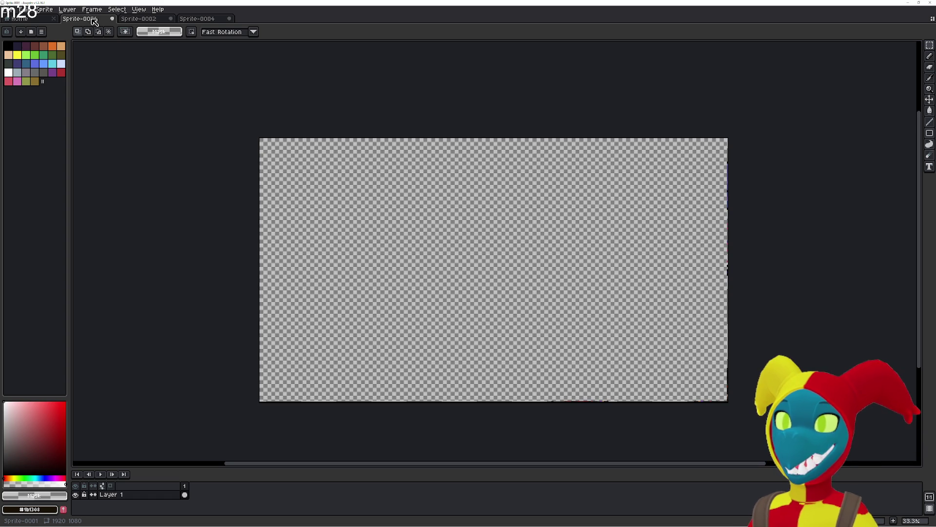
pyautogui.click(143, 19)
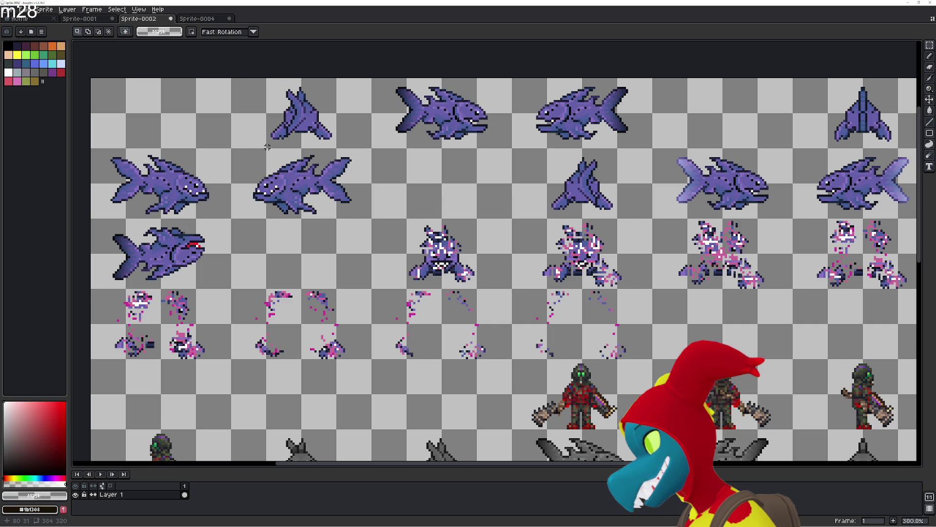
# Return to Sprite-0004 and play its four-frame shark animation.
pyautogui.scroll(-3, 524, 277)
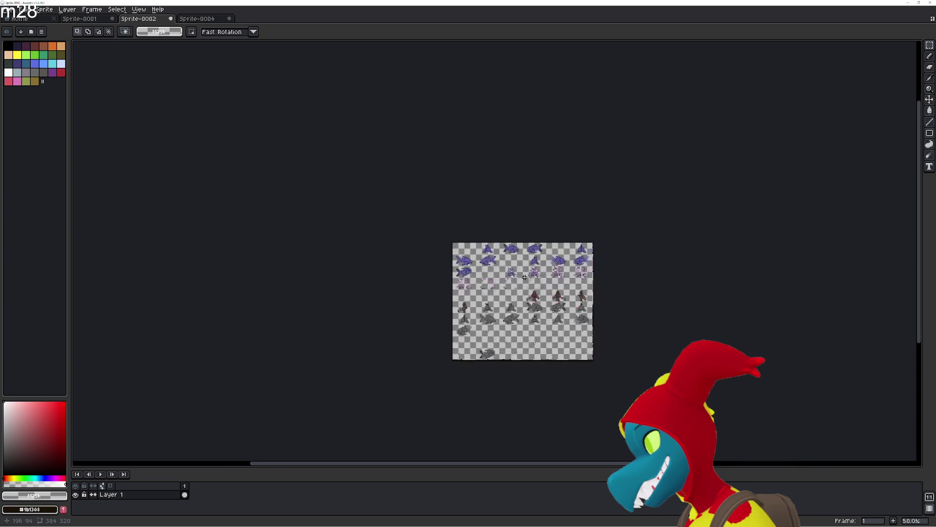
pyautogui.scroll(3, 524, 277)
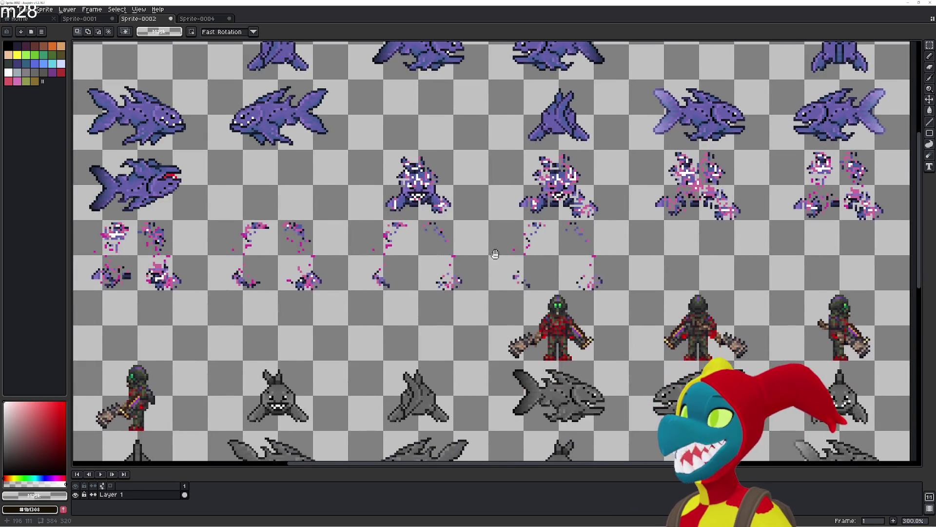
pyautogui.scroll(3, 444, 235)
pyautogui.hscroll(-3, 429, 241)
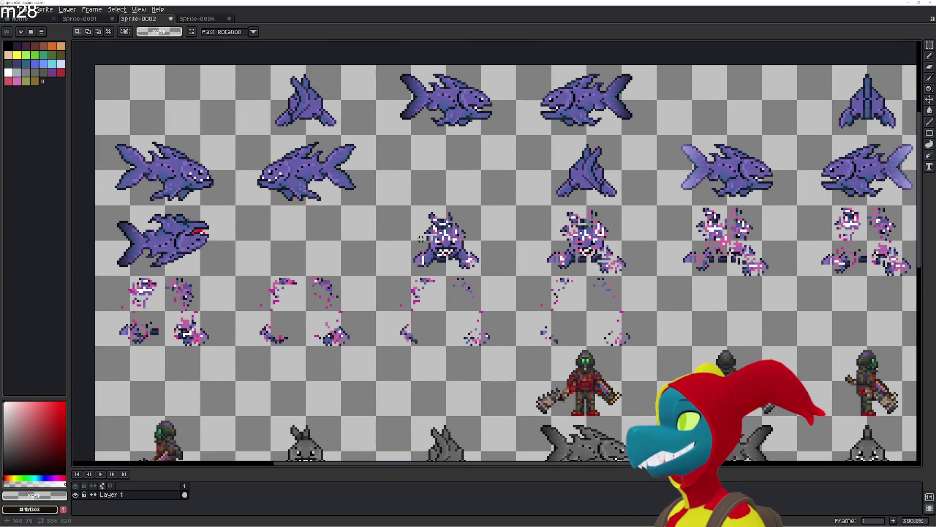
pyautogui.hotkey('alt', 'Tab')
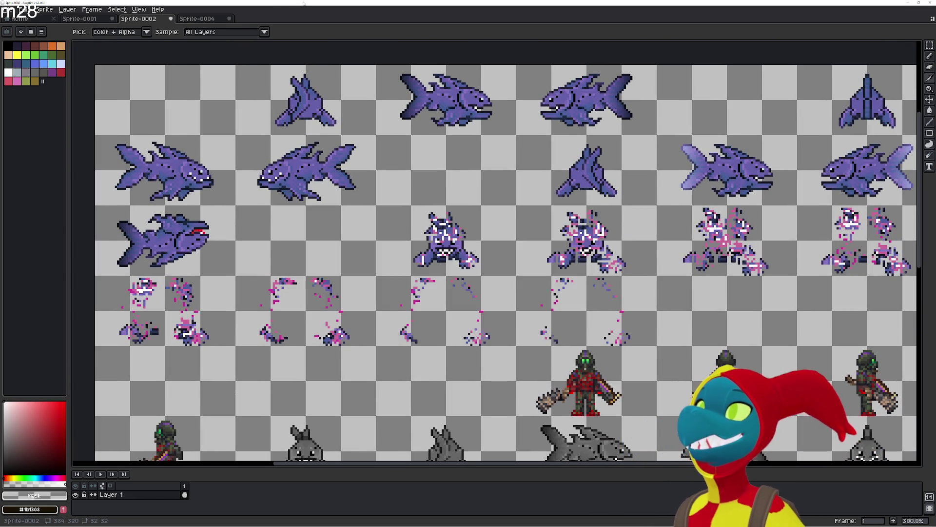
pyautogui.click(206, 19)
pyautogui.click(100, 474)
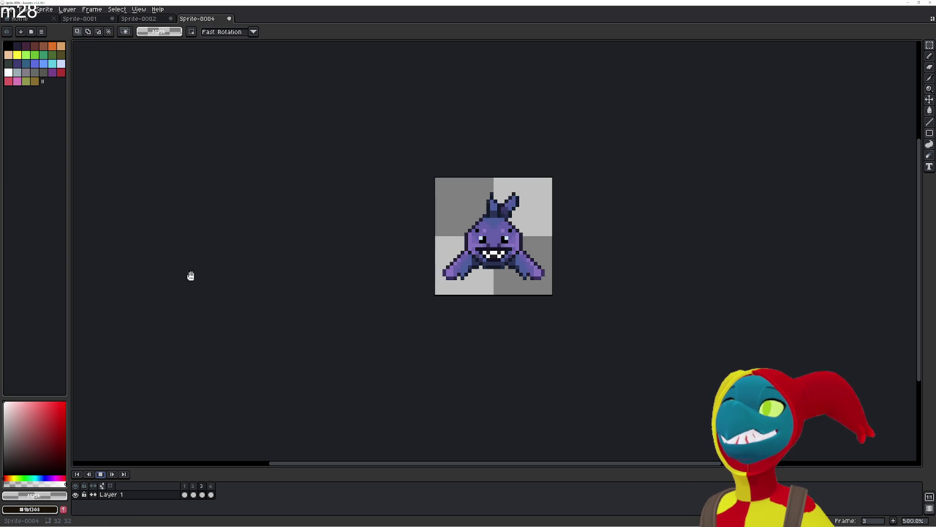
pyautogui.click(117, 10)
# Give all four frames one short duration in Frame Properties and preview the timing.
pyautogui.moveTo(92, 10)
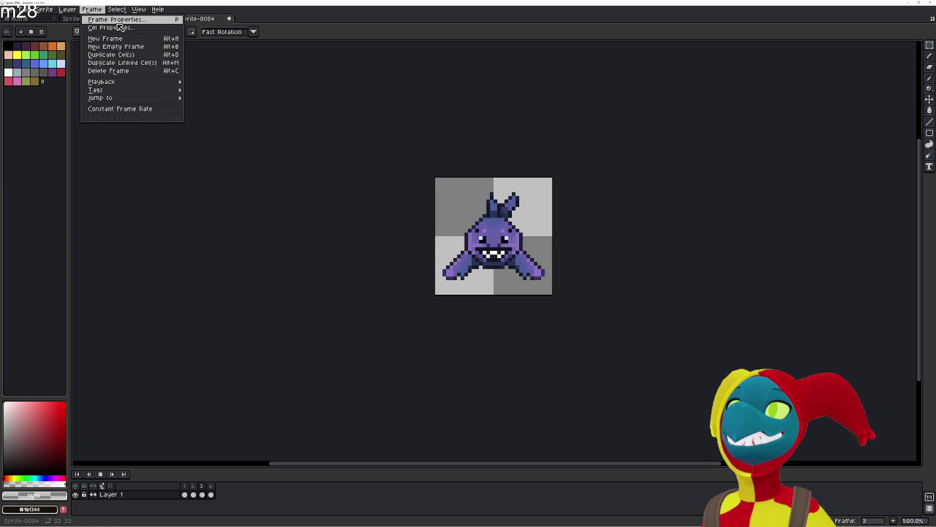
pyautogui.click(111, 28)
pyautogui.click(432, 189)
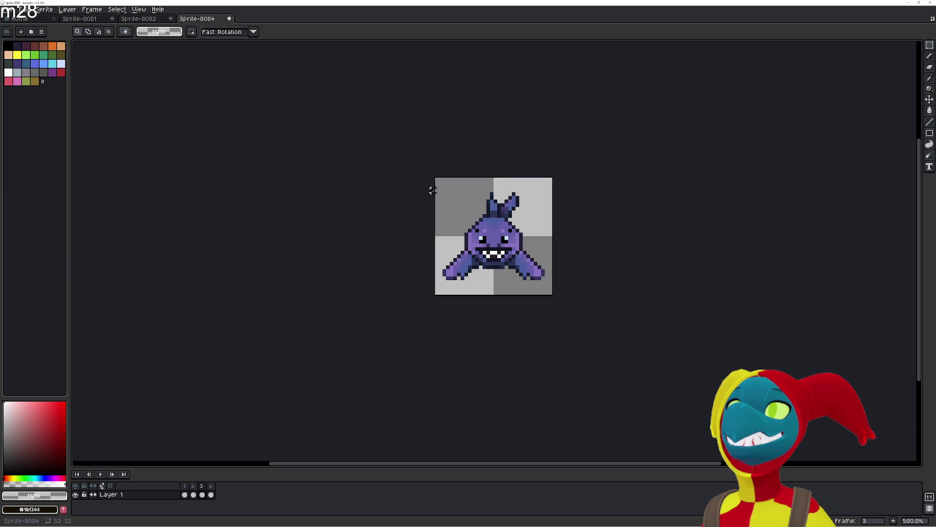
pyautogui.click(211, 494)
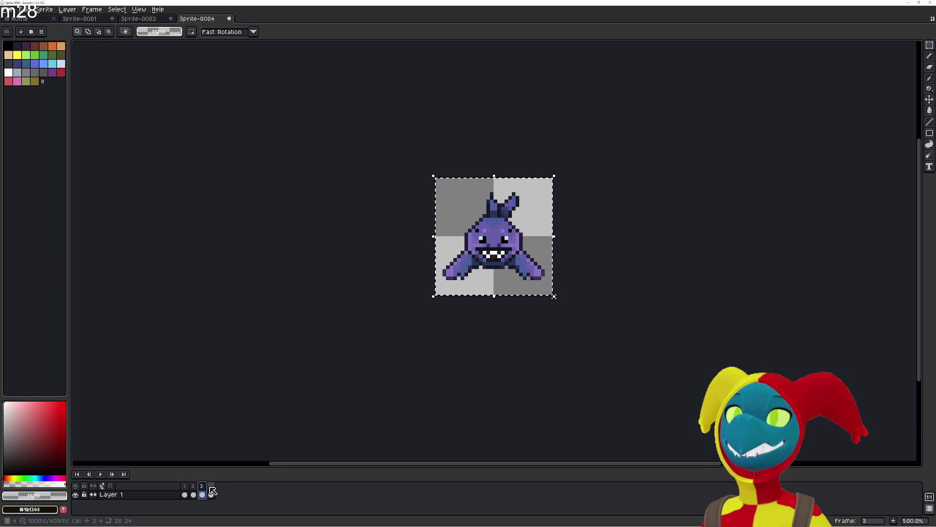
pyautogui.moveTo(212, 494); pyautogui.dragTo(184, 494)
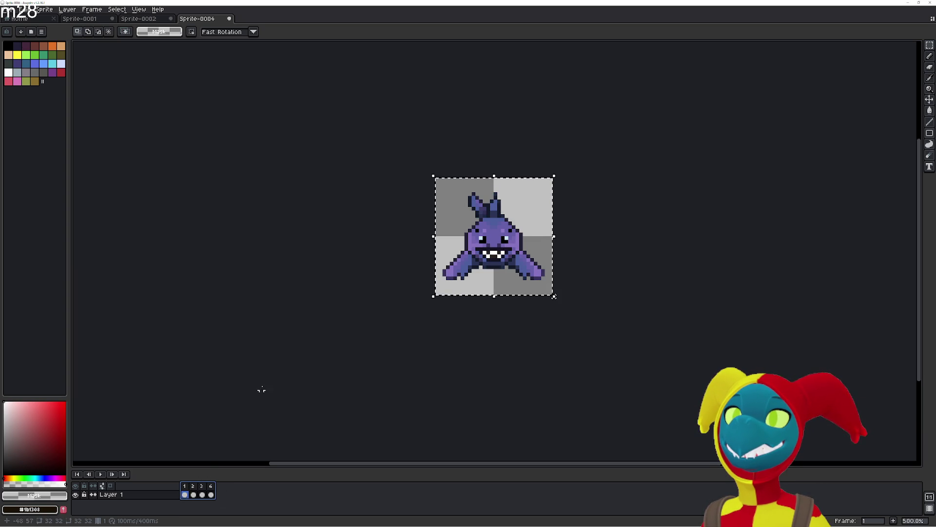
pyautogui.click(91, 9)
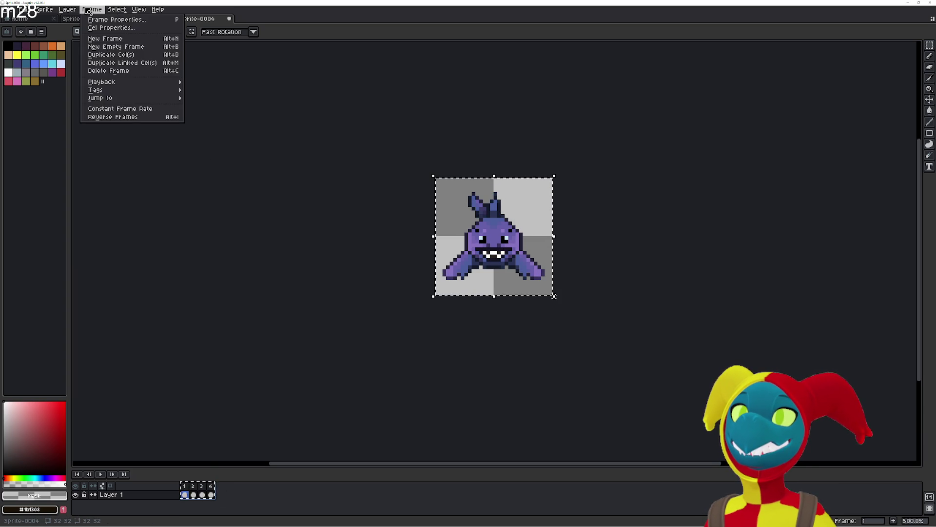
pyautogui.moveTo(92, 9)
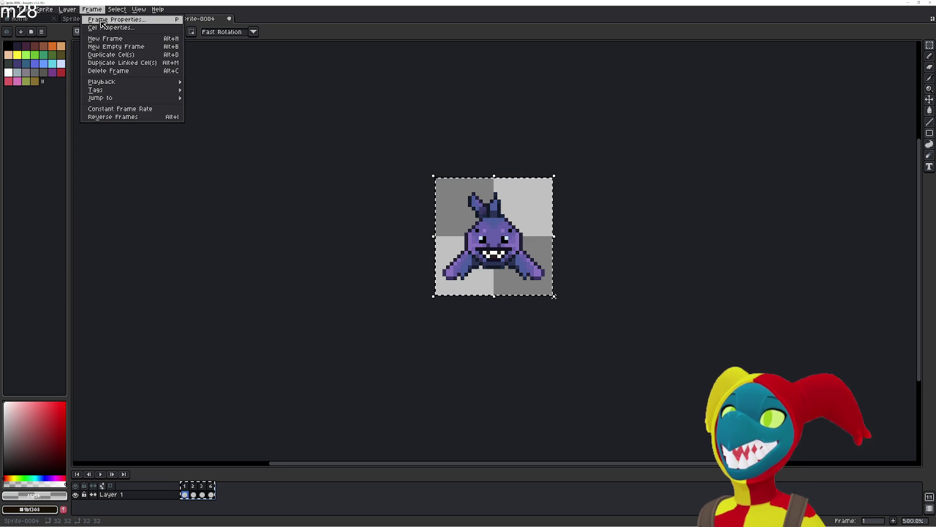
pyautogui.click(102, 20)
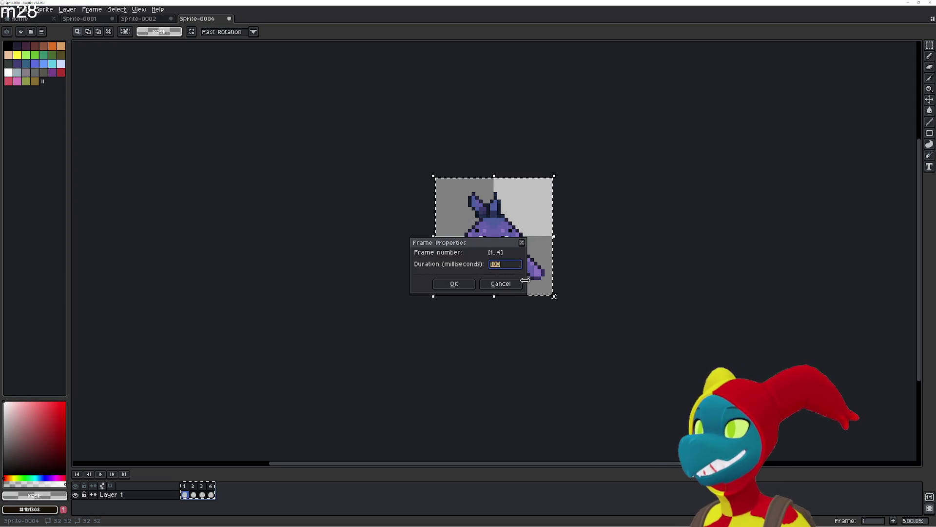
pyautogui.write('70')
pyautogui.press('Return')
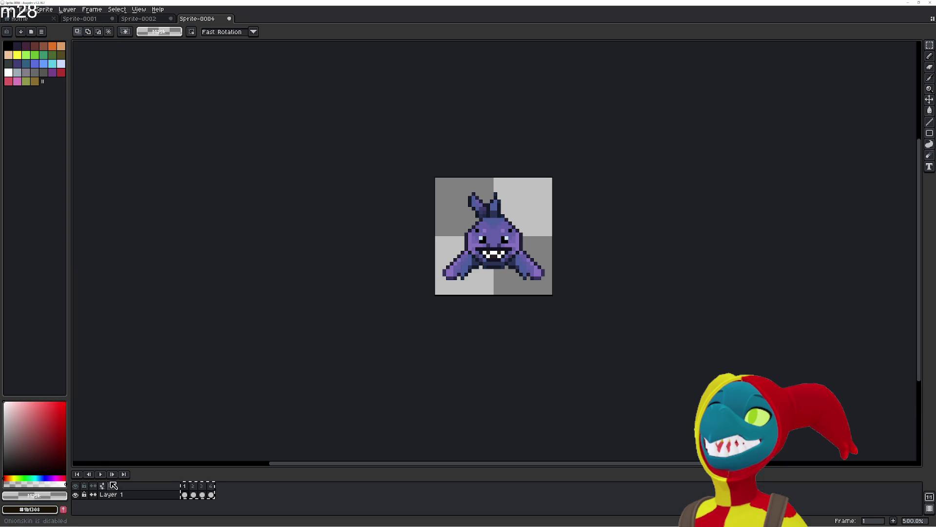
pyautogui.click(101, 474)
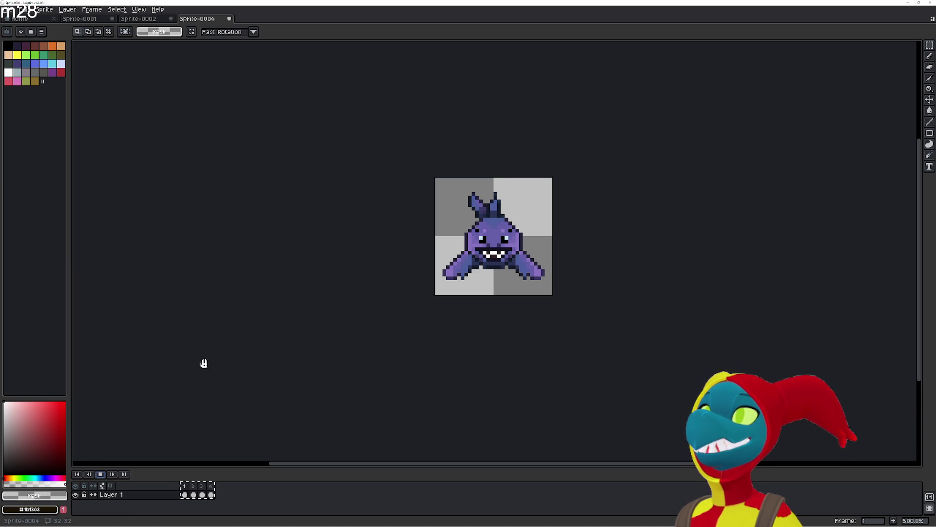
# Hold frame 3 for 200 ms, preview the pause, then delete frame 4.
pyautogui.click(67, 9)
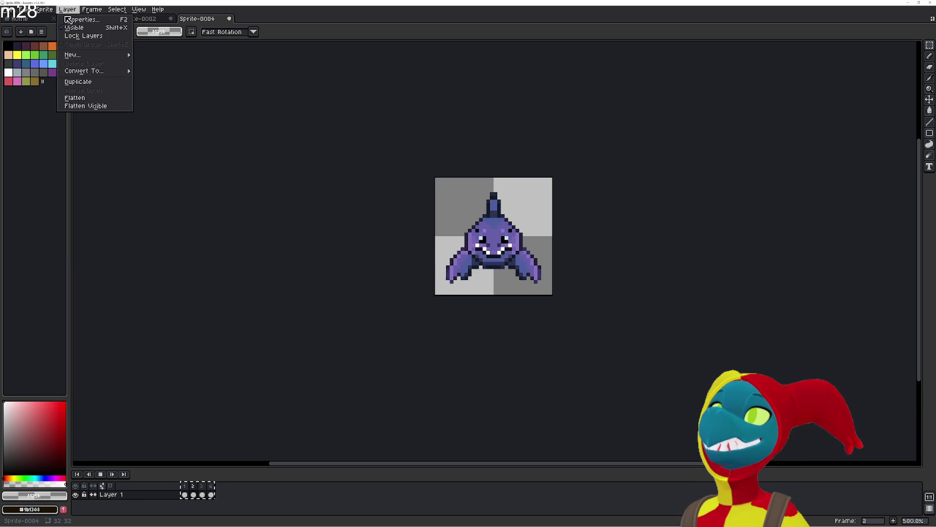
pyautogui.click(96, 20)
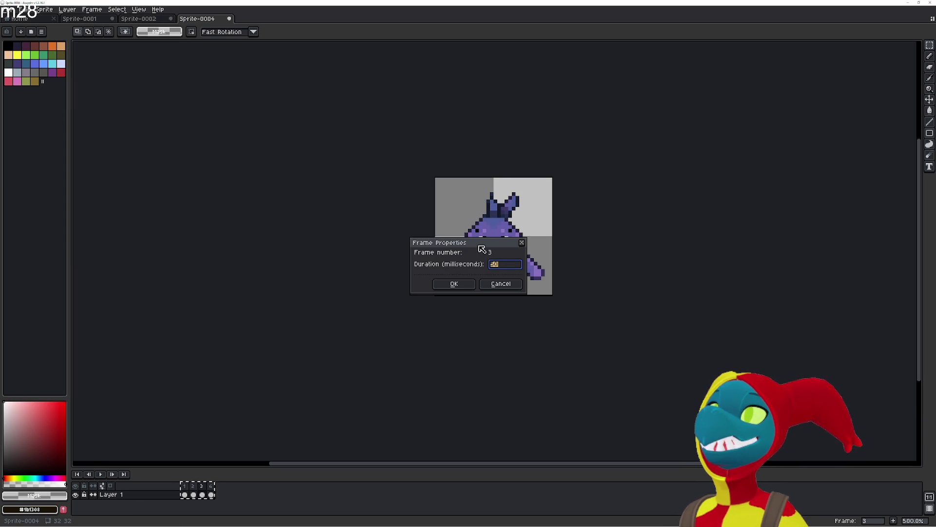
pyautogui.write('200')
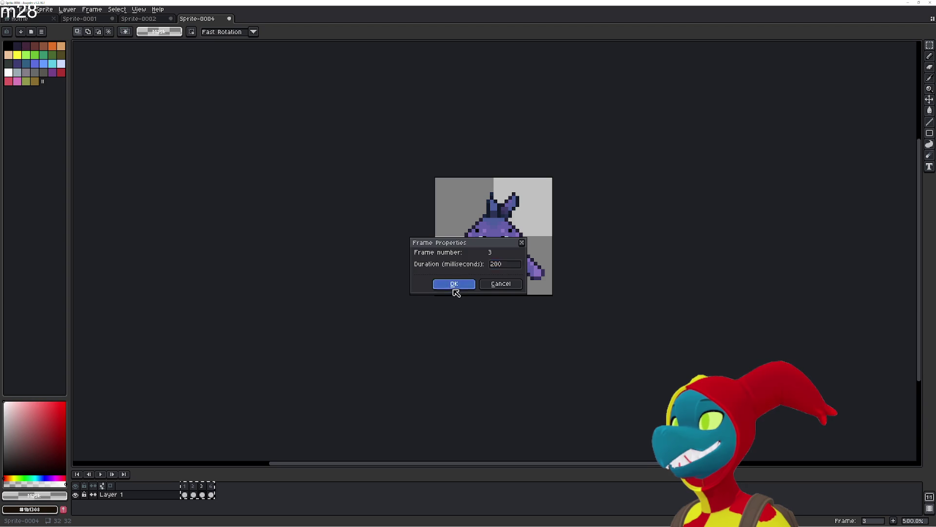
pyautogui.click(454, 284)
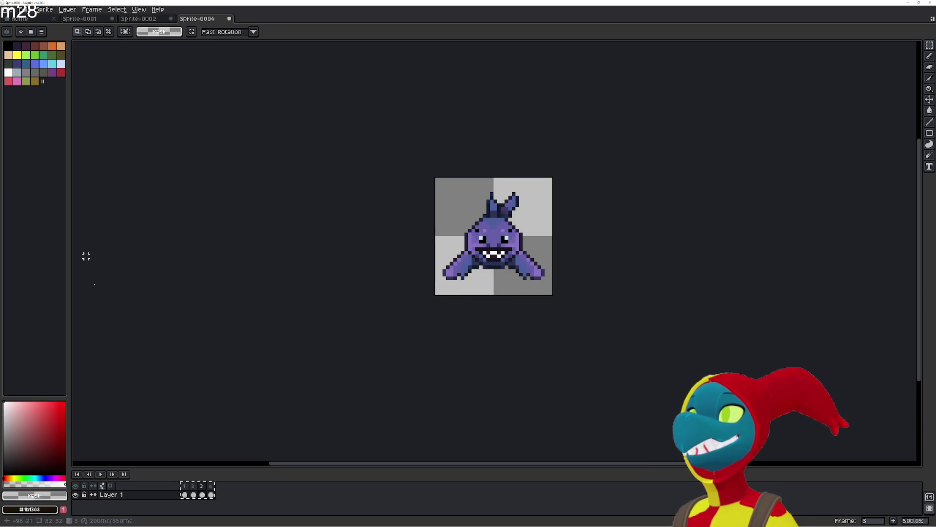
pyautogui.click(101, 473)
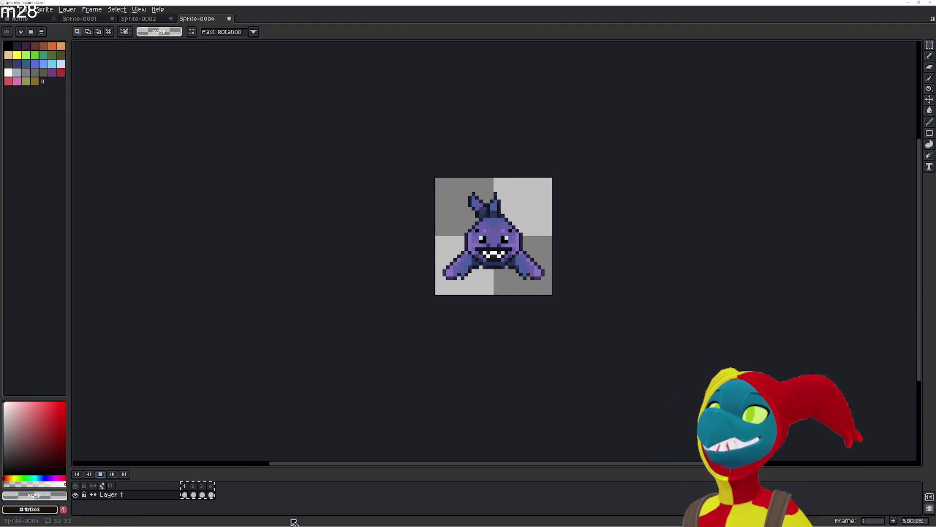
pyautogui.click(211, 492)
pyautogui.hotkey('alt', 'Delete')
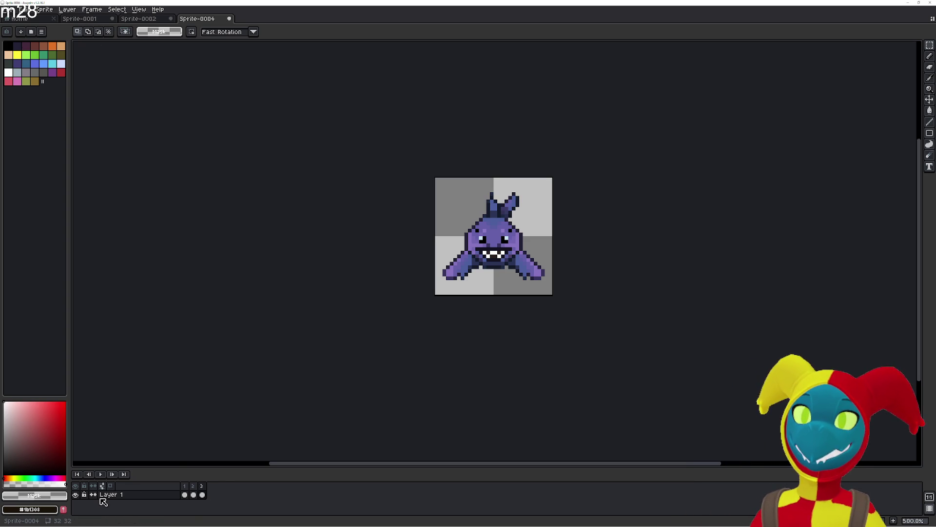
# Preview the three-frame loop, then undo to restore frame 4's fin-up pose.
pyautogui.click(101, 474)
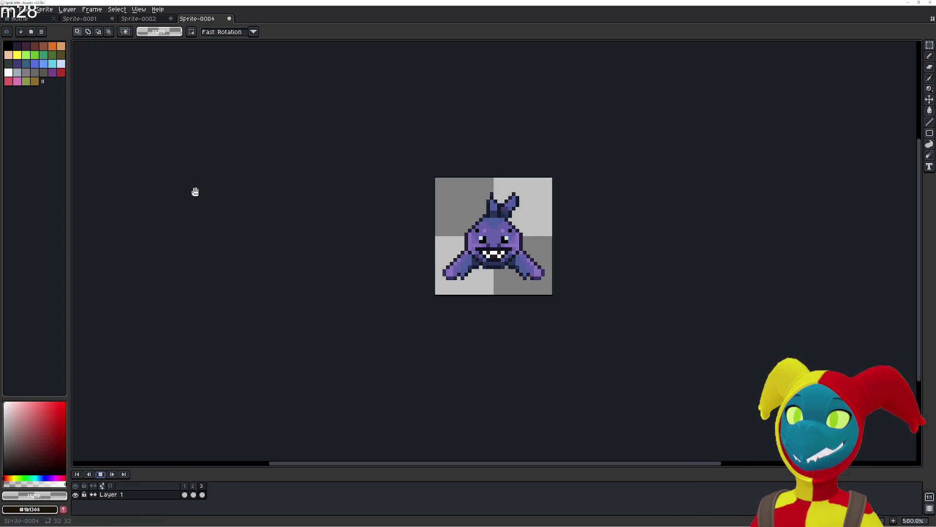
pyautogui.click(100, 474)
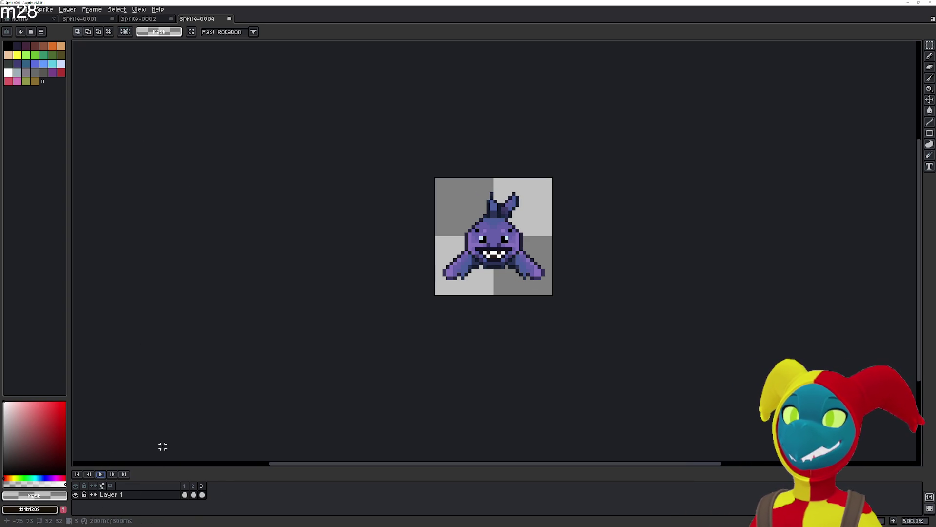
pyautogui.click(193, 493)
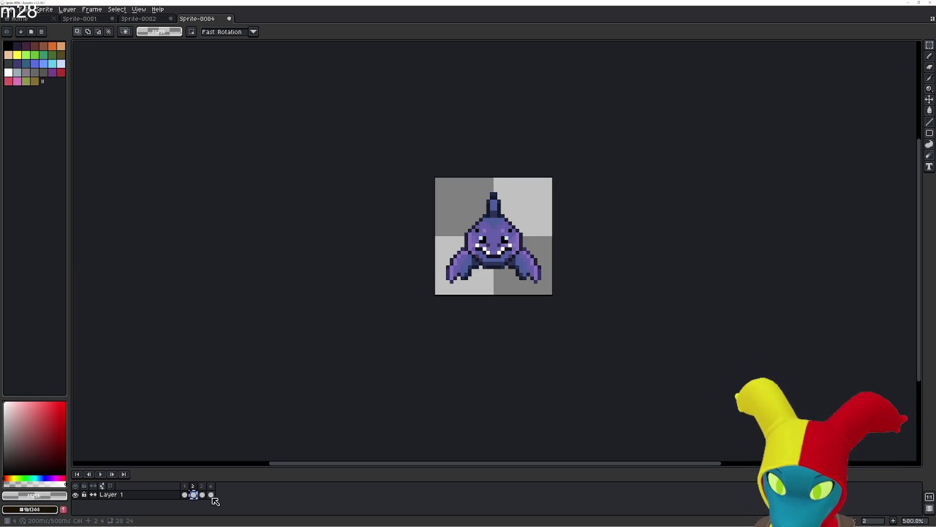
pyautogui.click(212, 494)
pyautogui.hotkey('ctrl', 'z')
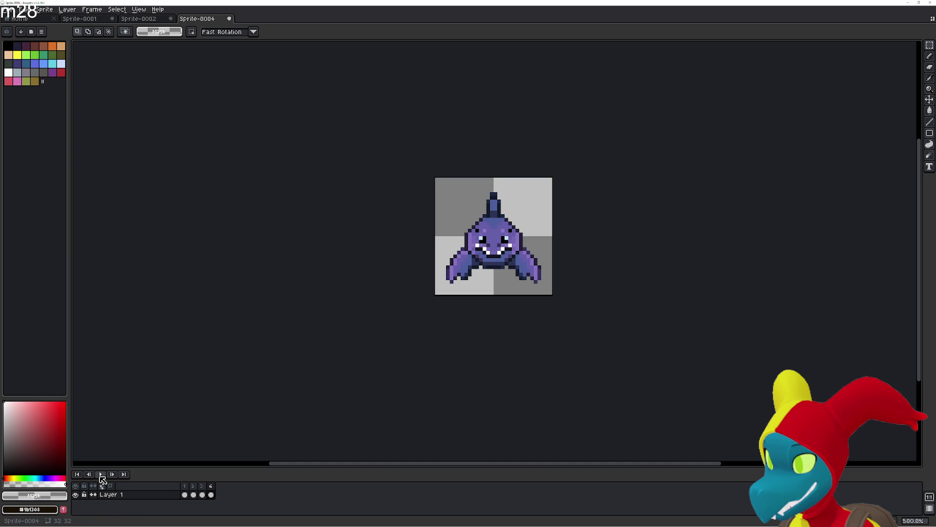
# Set all four frames to 50 ms and preview the looping shark animation.
pyautogui.click(100, 474)
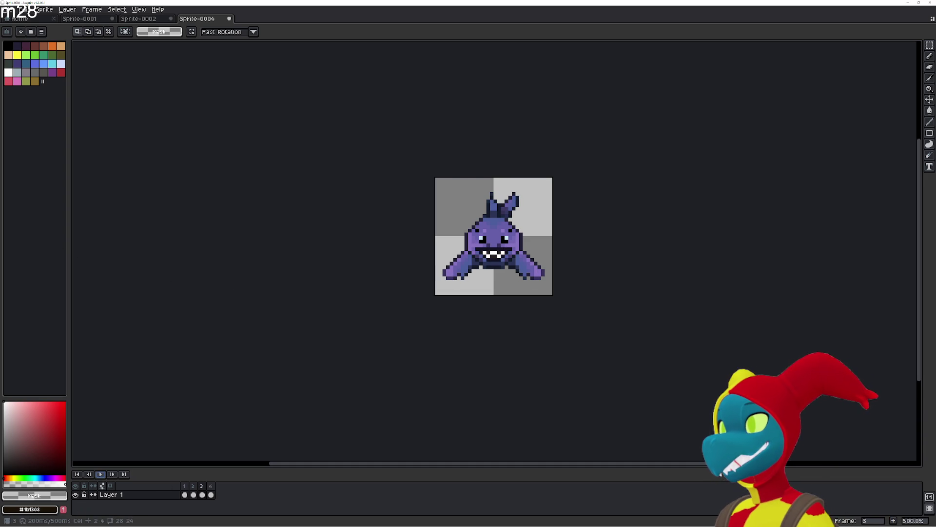
pyautogui.hotkey('ctrl', 'a')
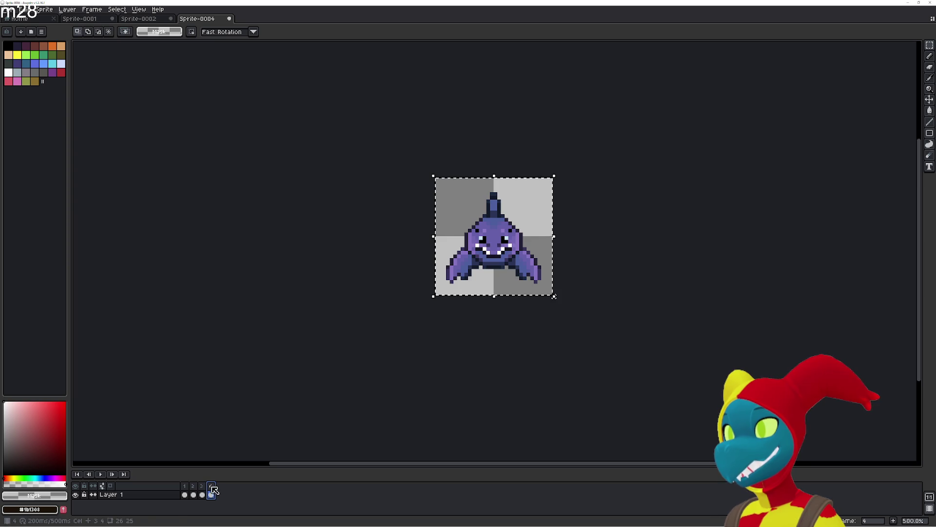
pyautogui.click(117, 495)
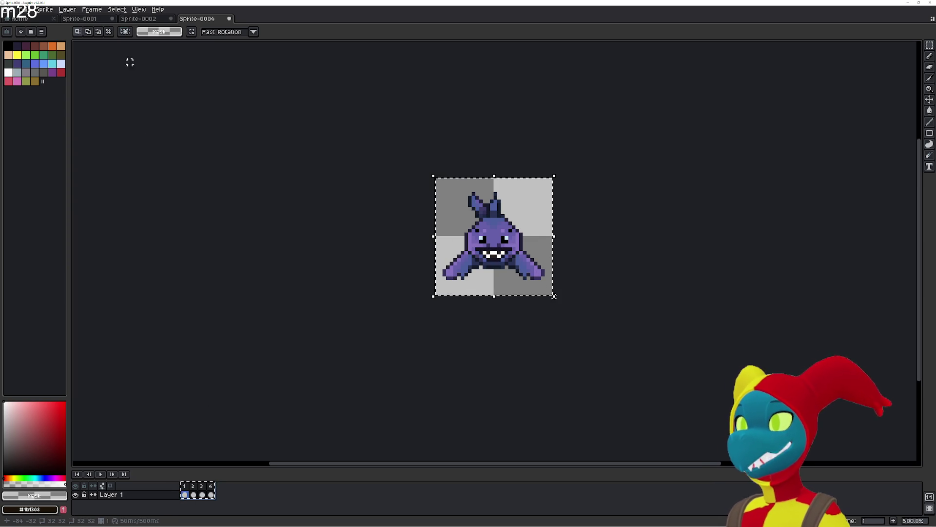
pyautogui.click(117, 9)
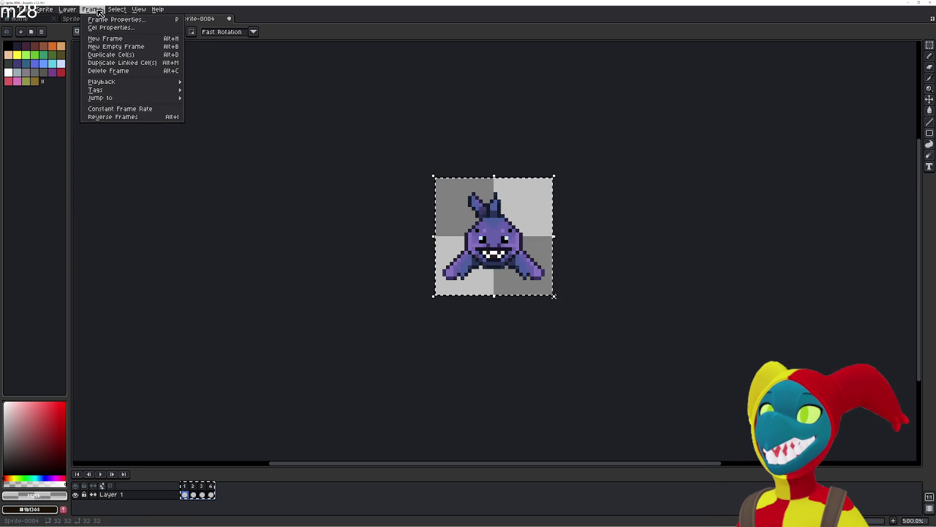
pyautogui.click(106, 20)
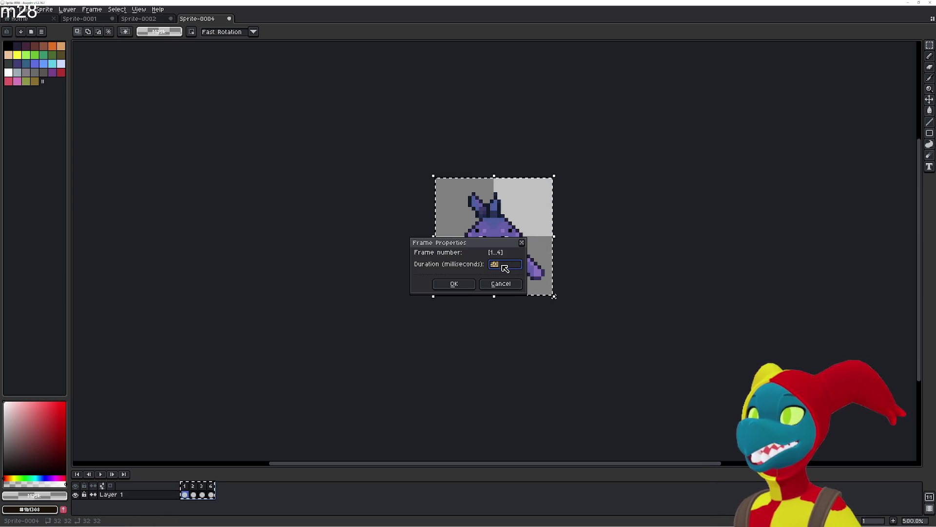
pyautogui.write('50')
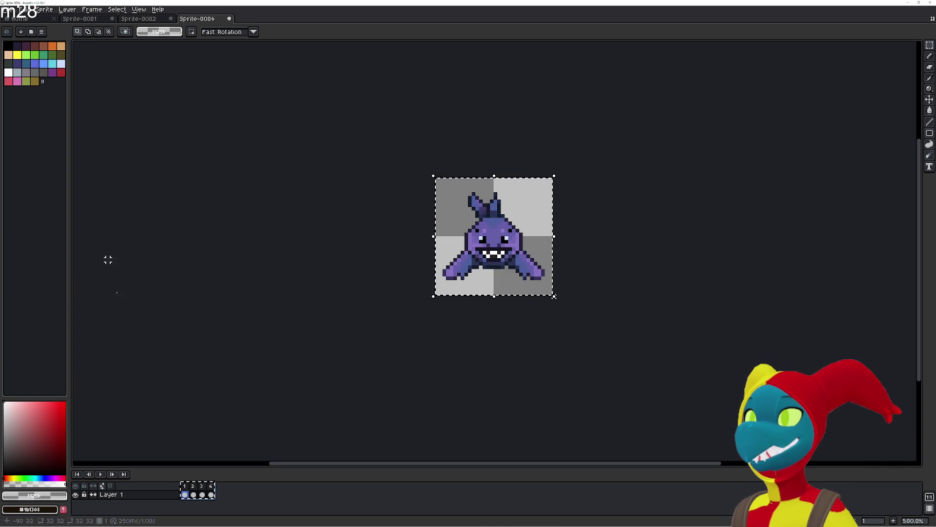
pyautogui.click(102, 472)
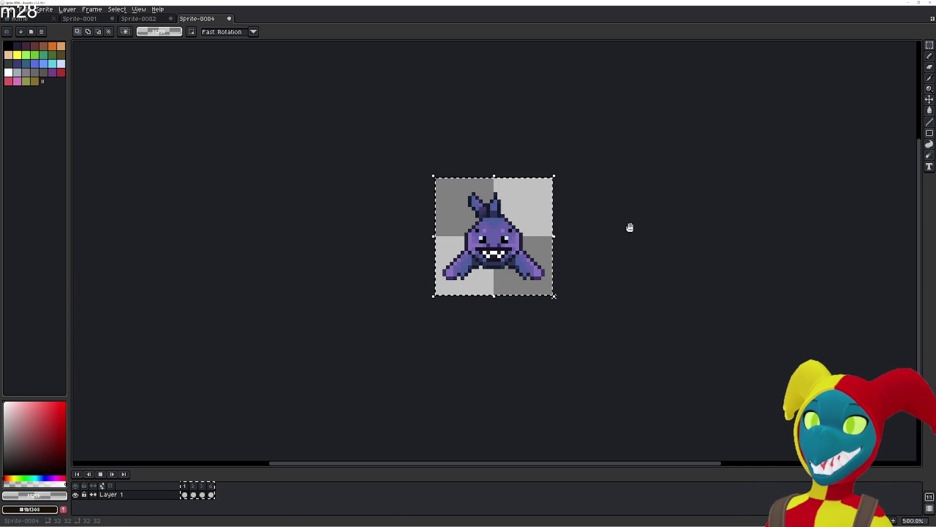
pyautogui.click(678, 169)
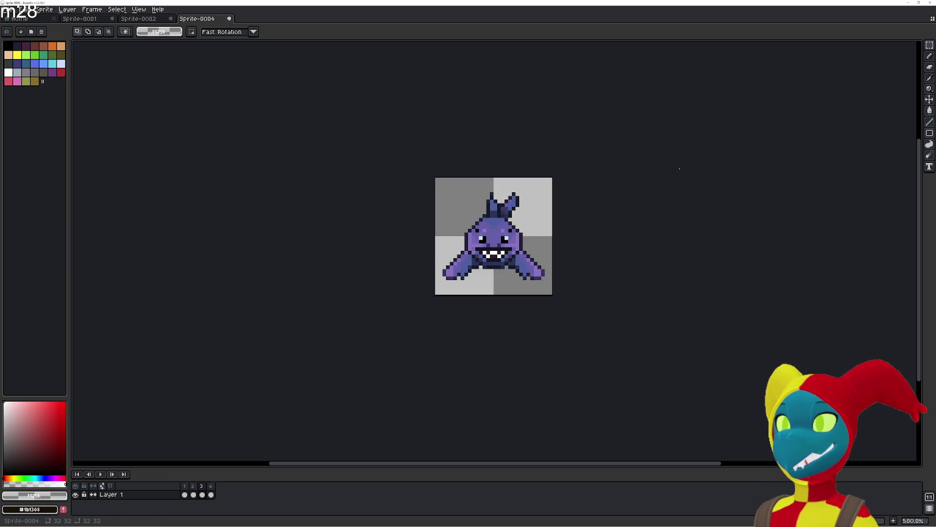
pyautogui.click(101, 474)
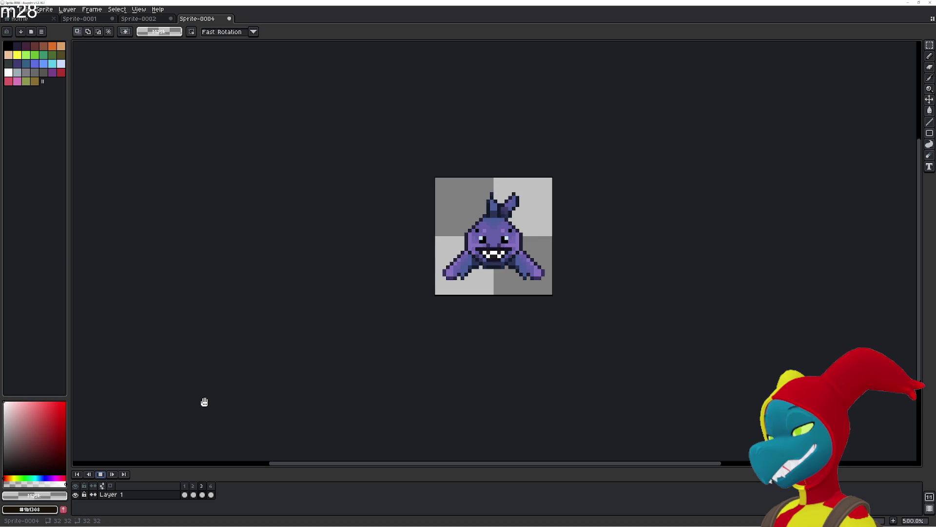
pyautogui.click(100, 474)
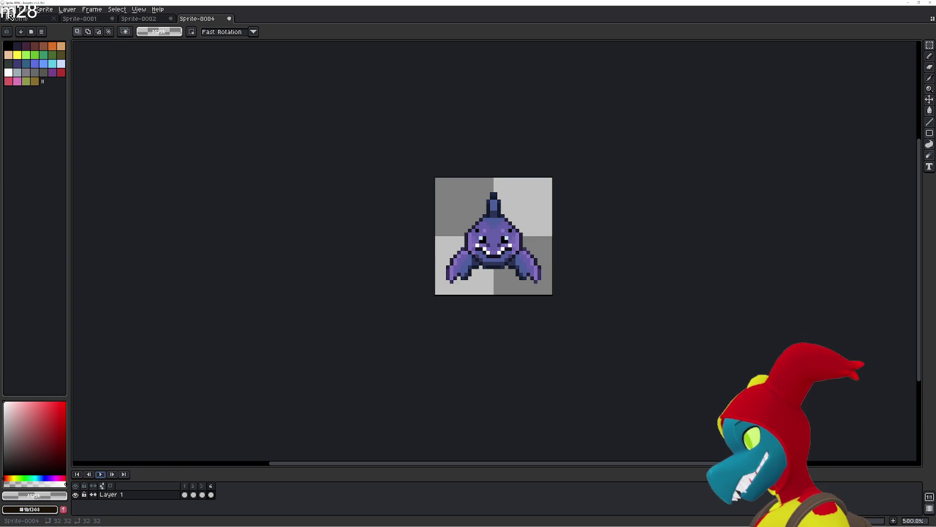
pyautogui.click(9, 13)
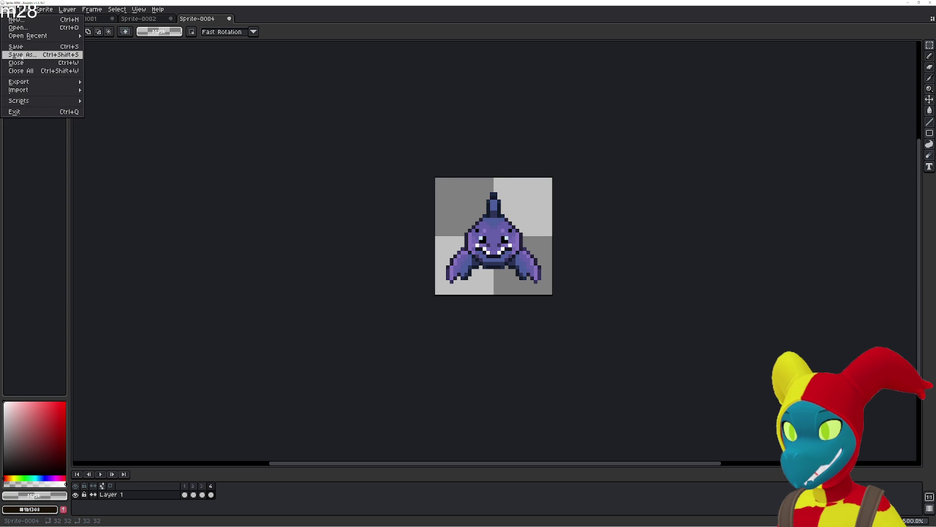
# Start saving the sprite as a new file and create a Carp folder inside Monsters.
pyautogui.click(22, 55)
pyautogui.click(93, 18)
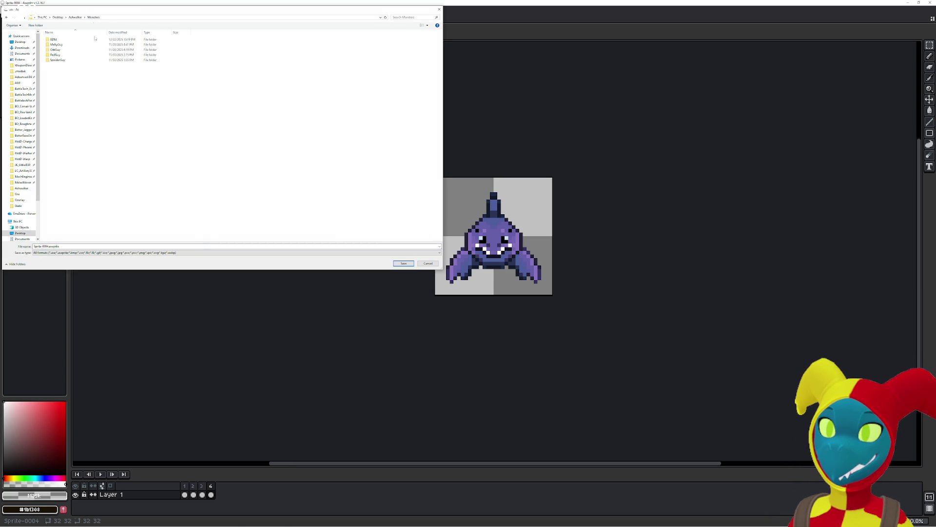
pyautogui.rightClick(141, 137)
pyautogui.moveTo(161, 205)
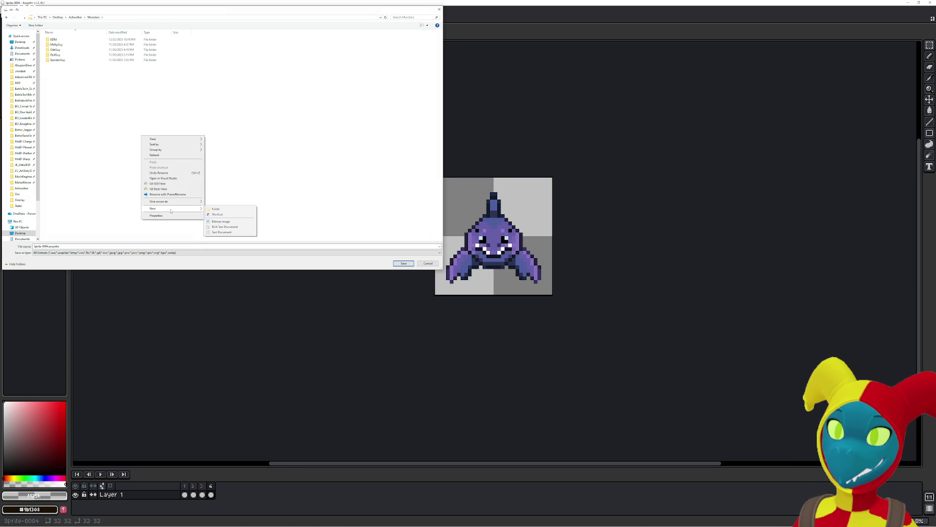
pyautogui.click(221, 212)
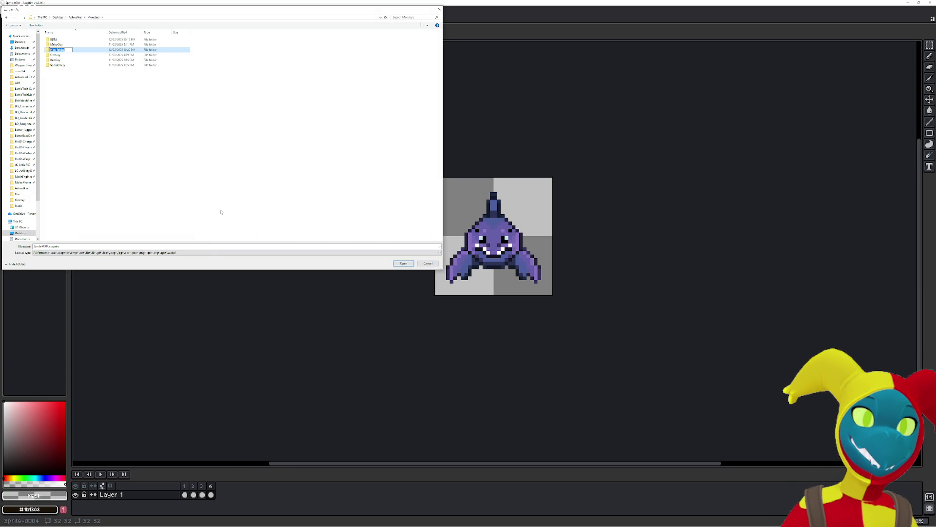
pyautogui.write('Carp')
pyautogui.press('Return')
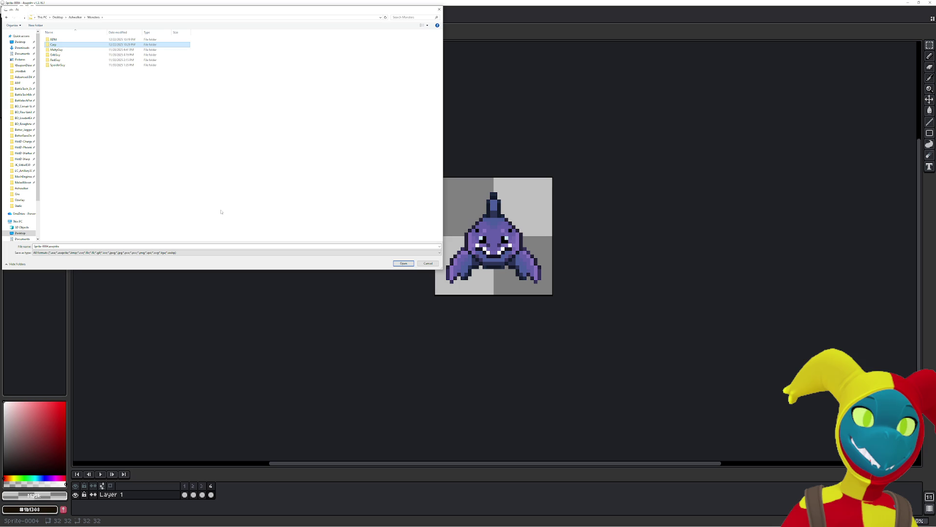
pyautogui.press('Return')
# Create a BlueCarp folder in Carp and export four numbered BCarpSouth PNG frames, then return to Sprite-0002.
pyautogui.rightClick(137, 64)
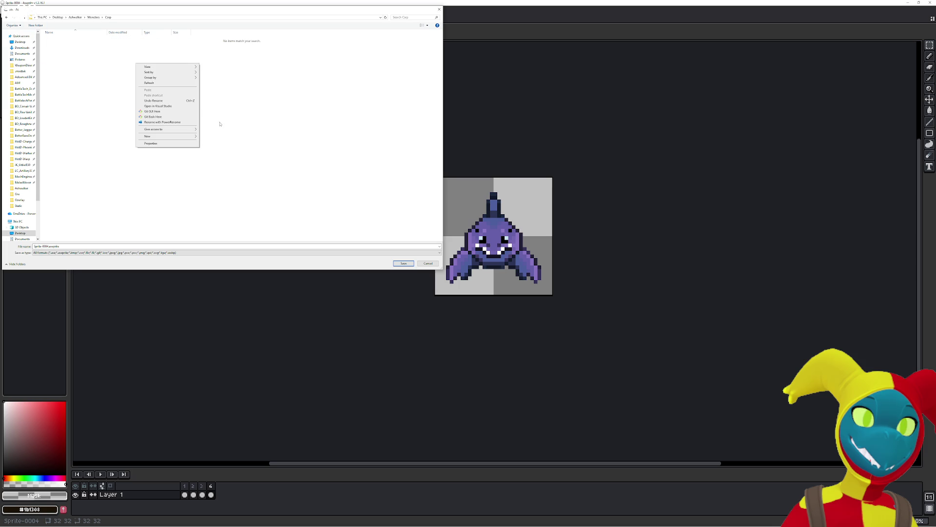
pyautogui.click(210, 136)
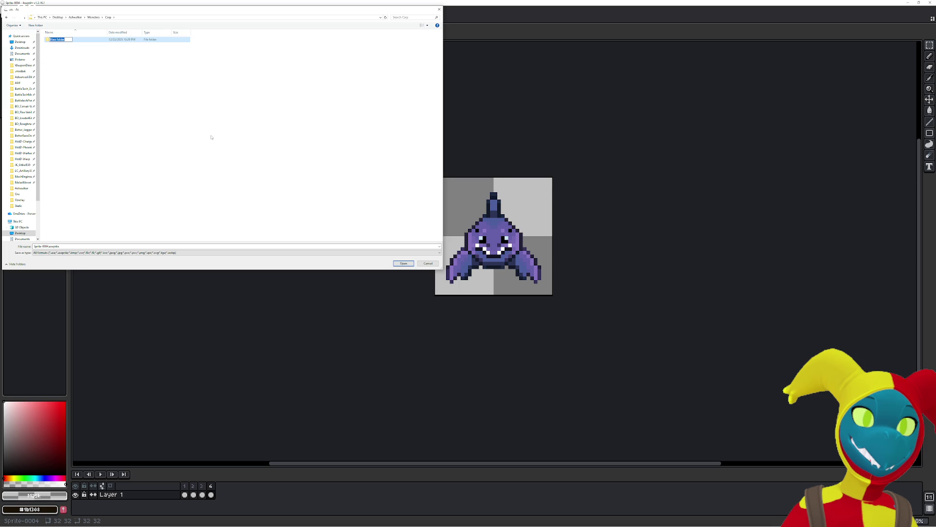
pyautogui.write('BlueCarp')
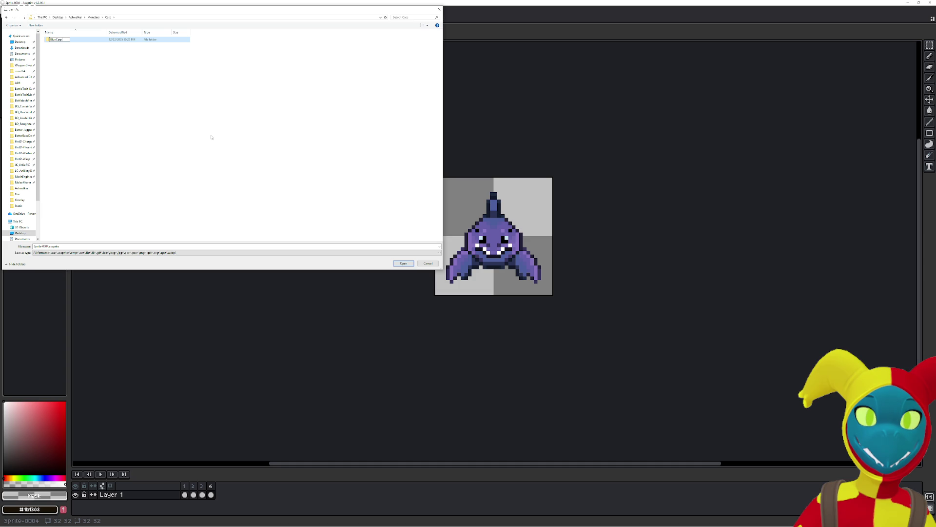
pyautogui.press('Return')
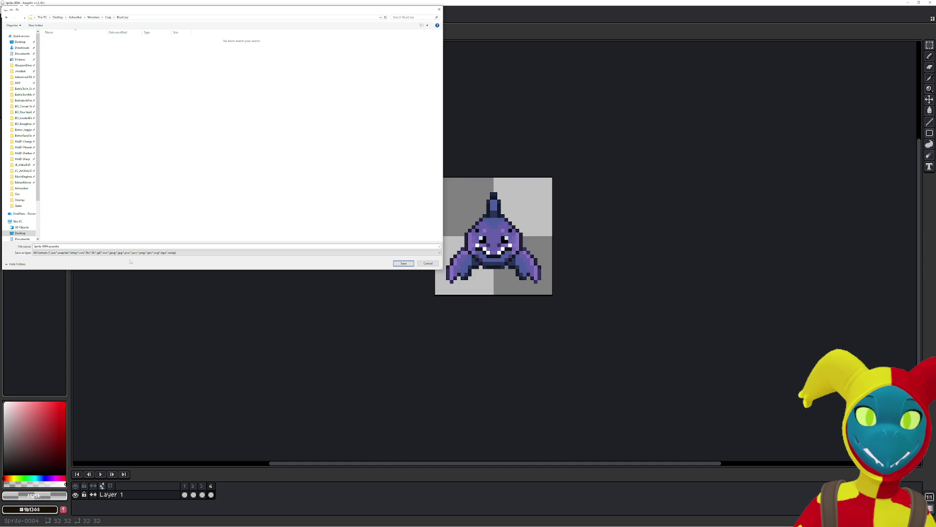
pyautogui.click(79, 247)
pyautogui.click(82, 247)
pyautogui.write('.png')
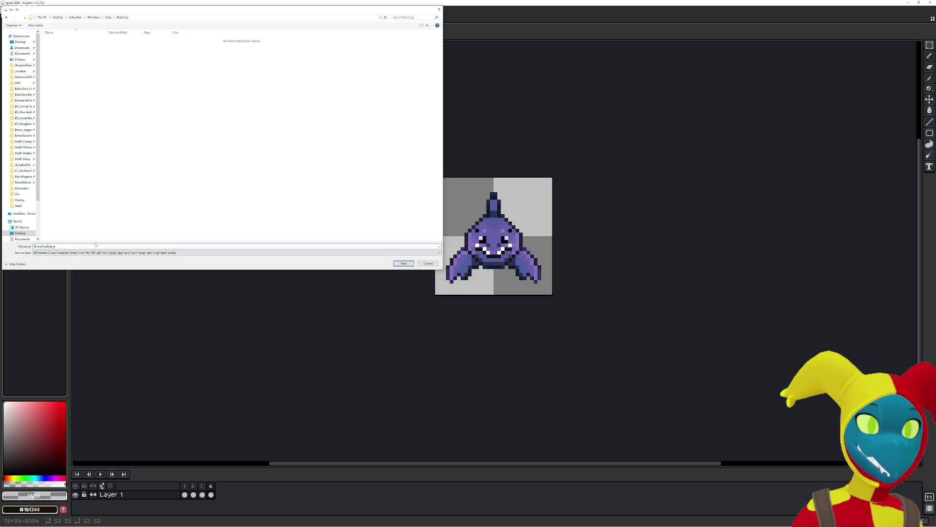
pyautogui.press('Return')
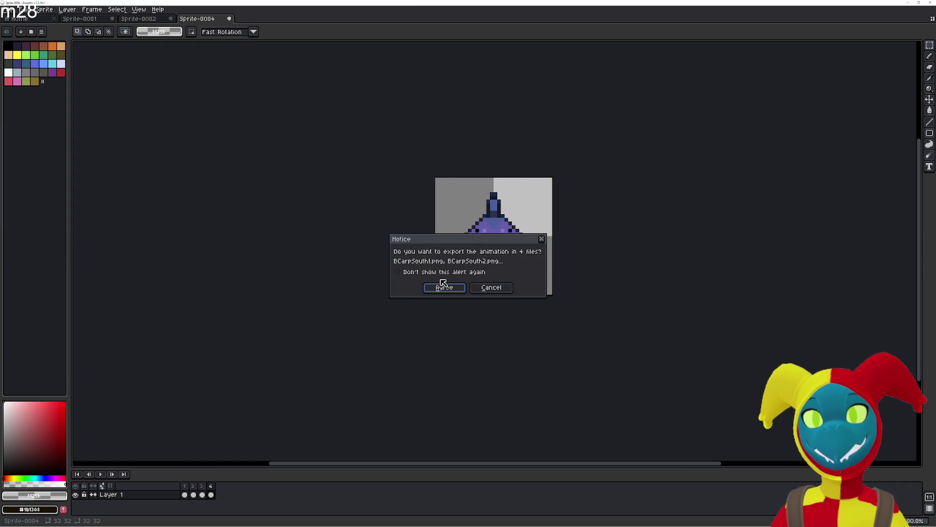
pyautogui.click(428, 273)
pyautogui.click(443, 287)
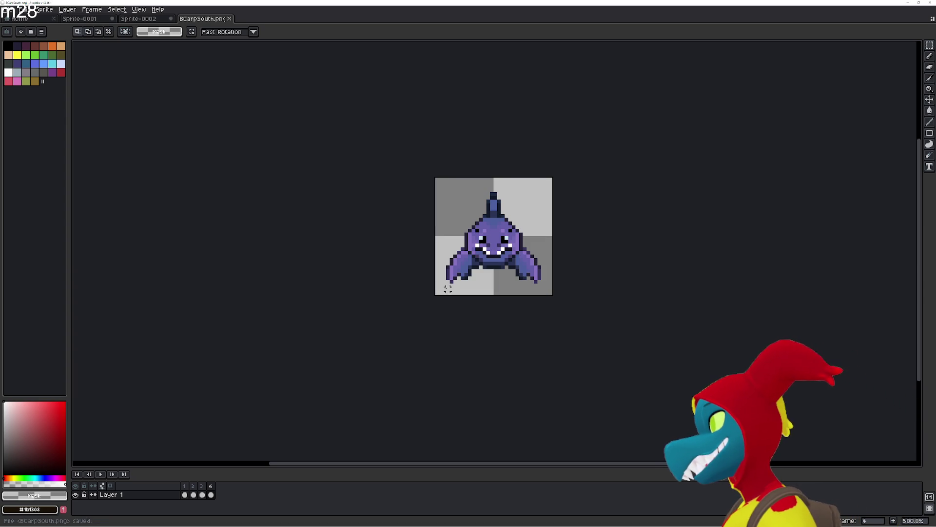
pyautogui.click(149, 20)
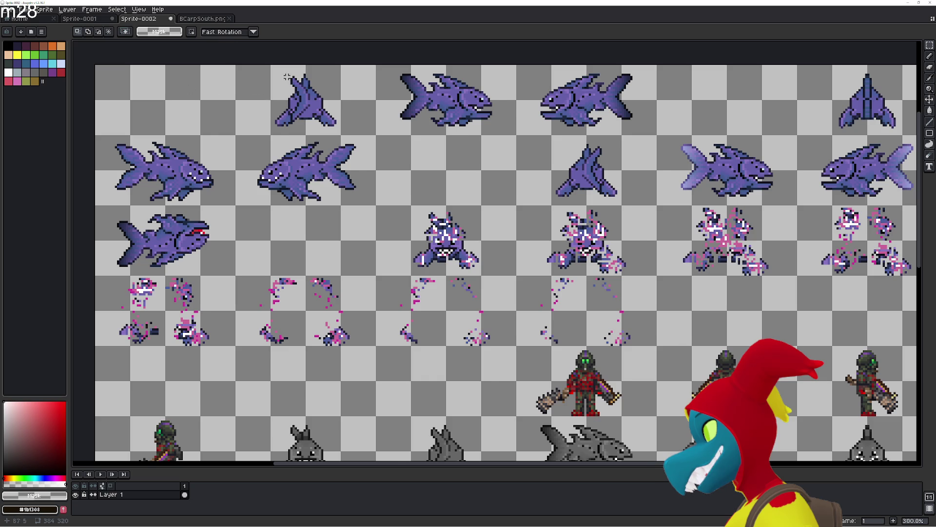
# Zoom and pan the Sprite-0002 sheet to bring the top-row fish sprites into view.
pyautogui.scroll(-1, 283, 76)
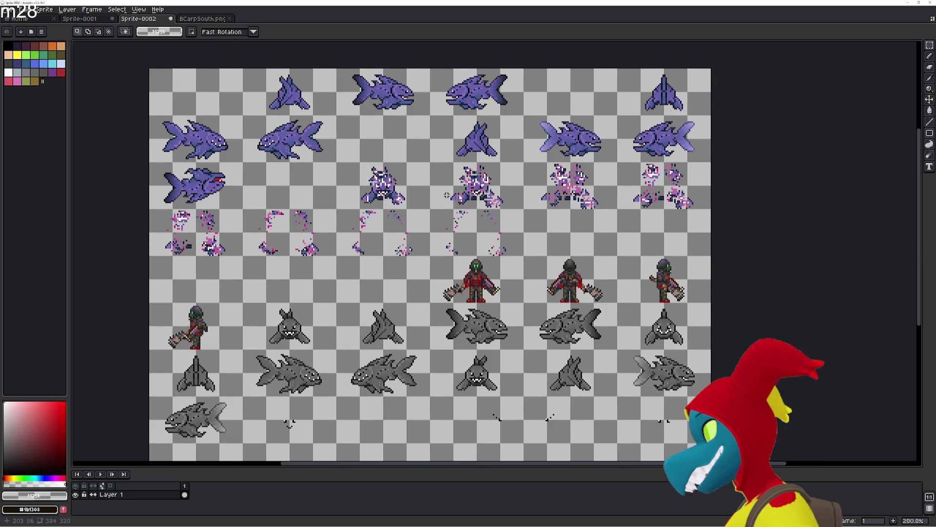
pyautogui.moveTo(447, 195); pyautogui.dragTo(458, 191)
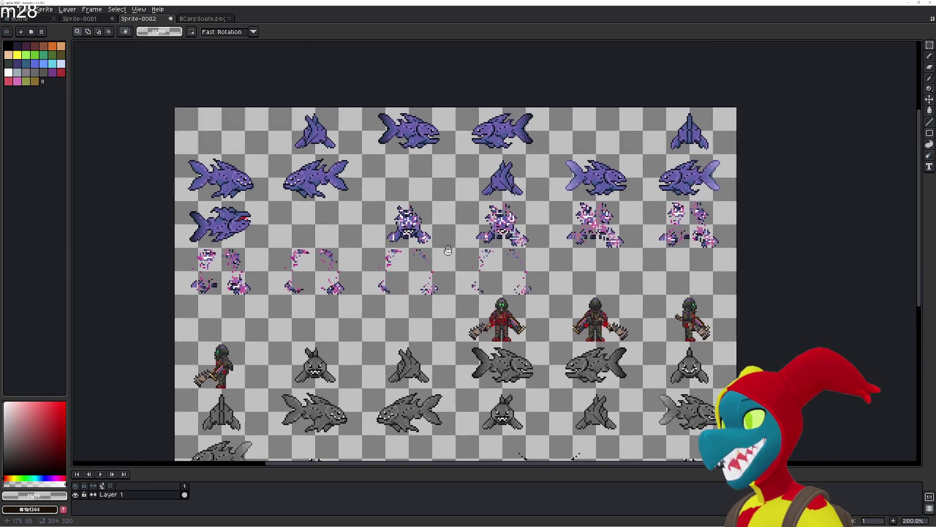
pyautogui.moveTo(467, 216); pyautogui.dragTo(589, 259)
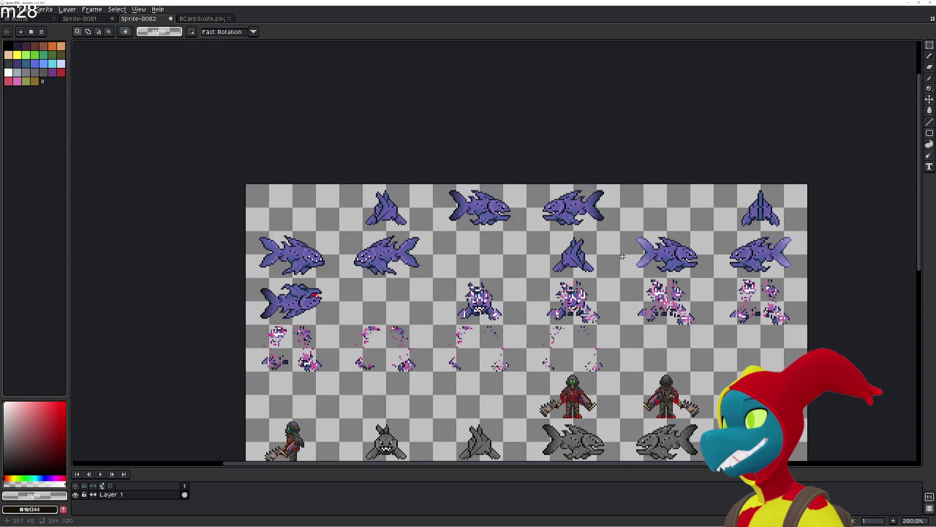
pyautogui.scroll(2, 588, 259)
pyautogui.hscroll(2, 576, 245)
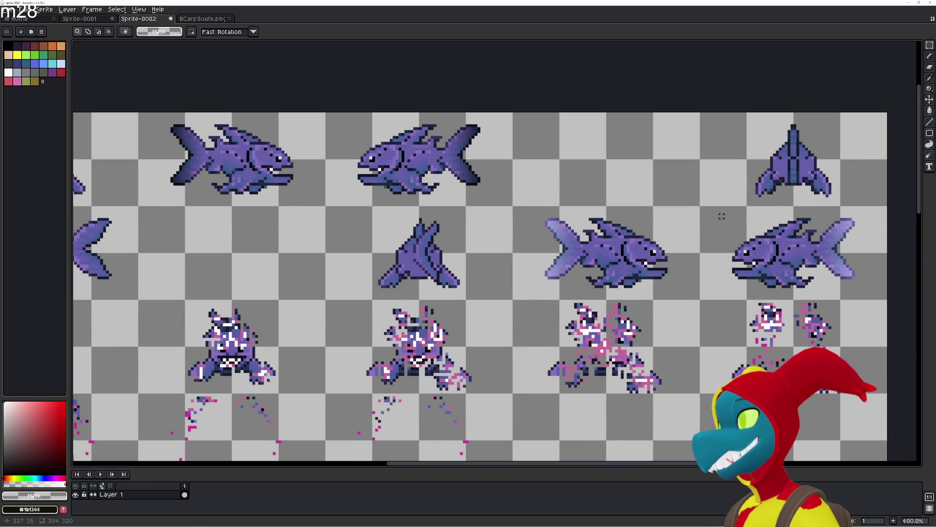
pyautogui.moveTo(531, 240); pyautogui.dragTo(653, 249)
pyautogui.moveTo(433, 249)
pyautogui.mouseDown()
pyautogui.moveTo(490, 283)
pyautogui.moveTo(409, 266)
pyautogui.mouseUp()
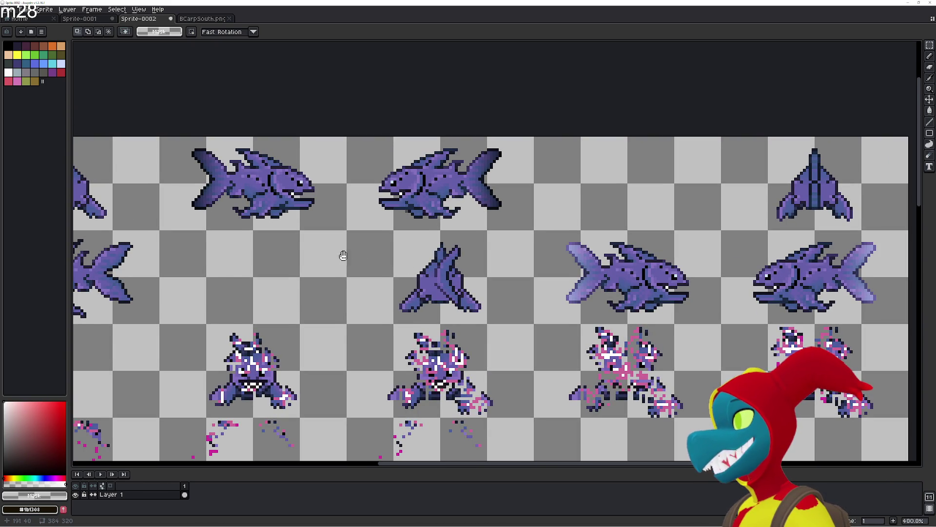
pyautogui.moveTo(343, 256); pyautogui.dragTo(453, 278)
pyautogui.moveTo(369, 234)
pyautogui.mouseDown()
pyautogui.moveTo(532, 243)
pyautogui.moveTo(471, 226)
pyautogui.mouseUp()
pyautogui.scroll(-2, 462, 217)
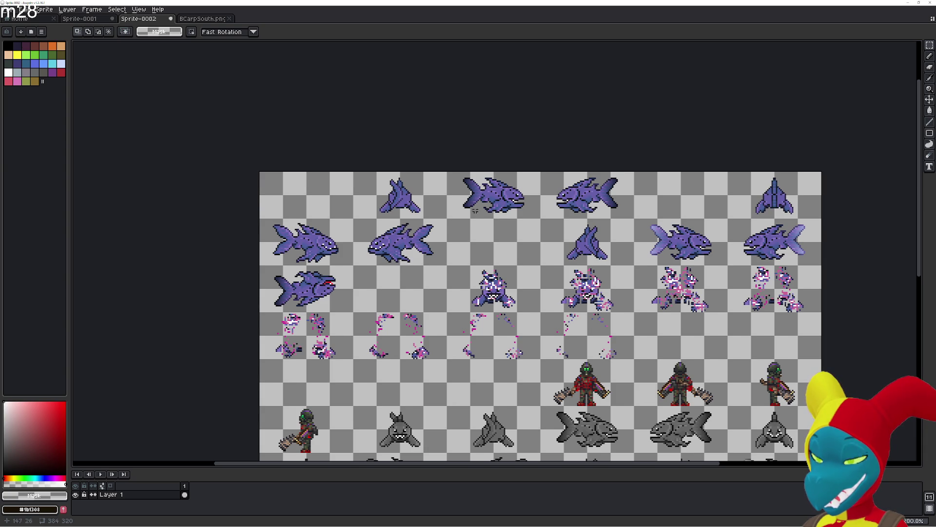
pyautogui.scroll(2, 442, 217)
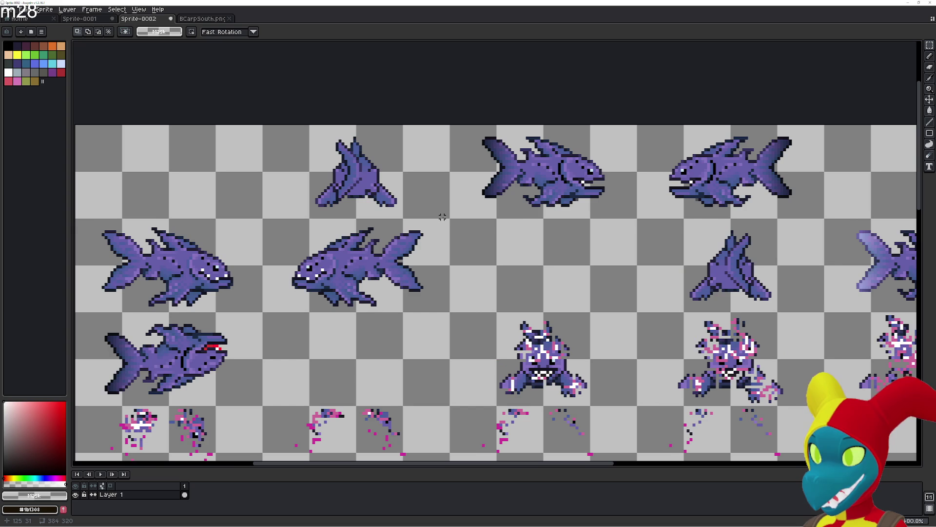
# Select the right-facing shark in the top row and delete it.
pyautogui.moveTo(451, 217); pyautogui.dragTo(636, 126)
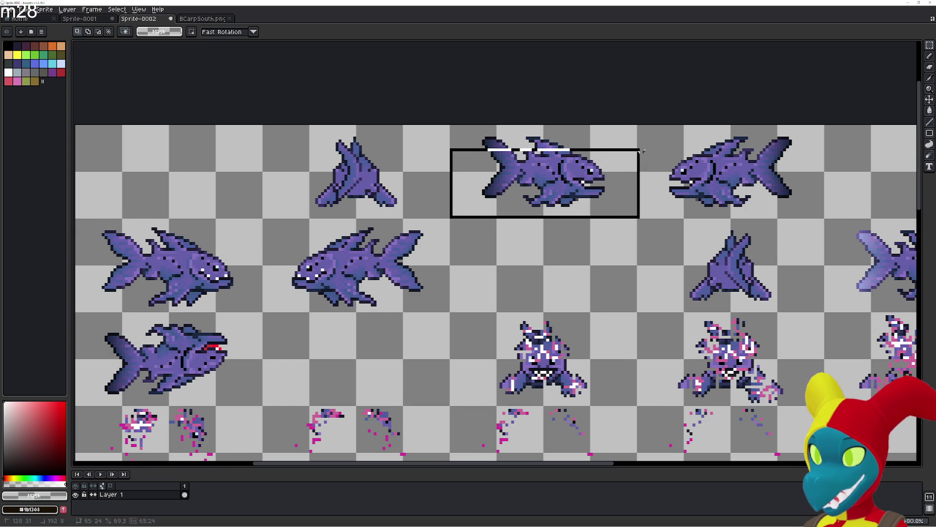
pyautogui.press('Delete')
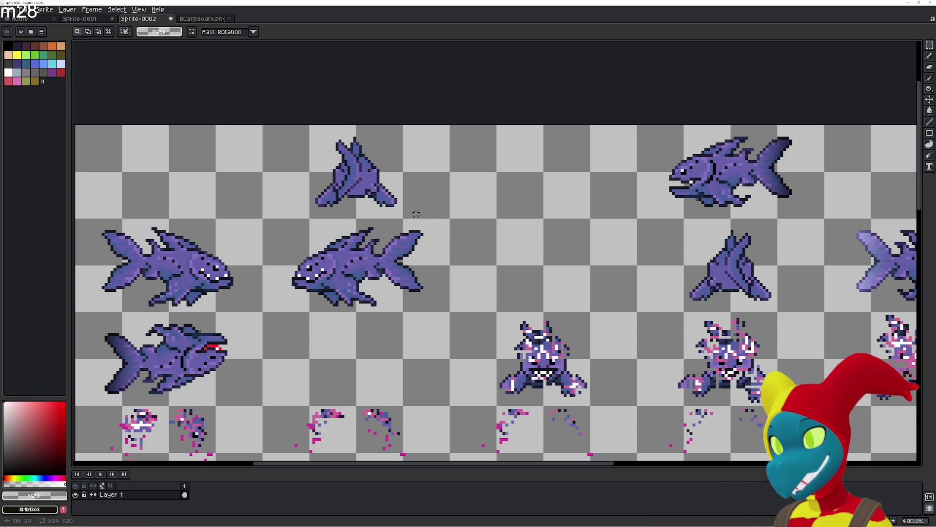
pyautogui.hotkey('alt', 'Tab')
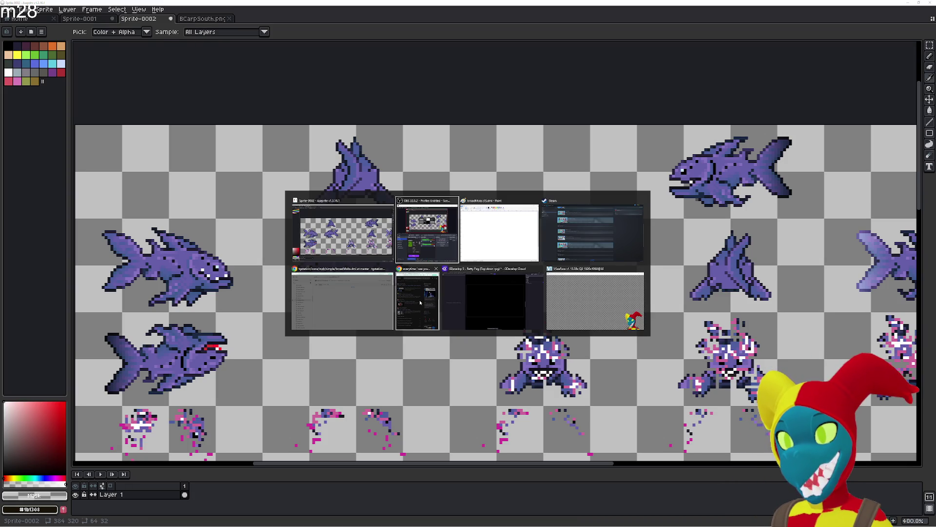
pyautogui.click(420, 303)
pyautogui.hotkey('alt', 'Tab')
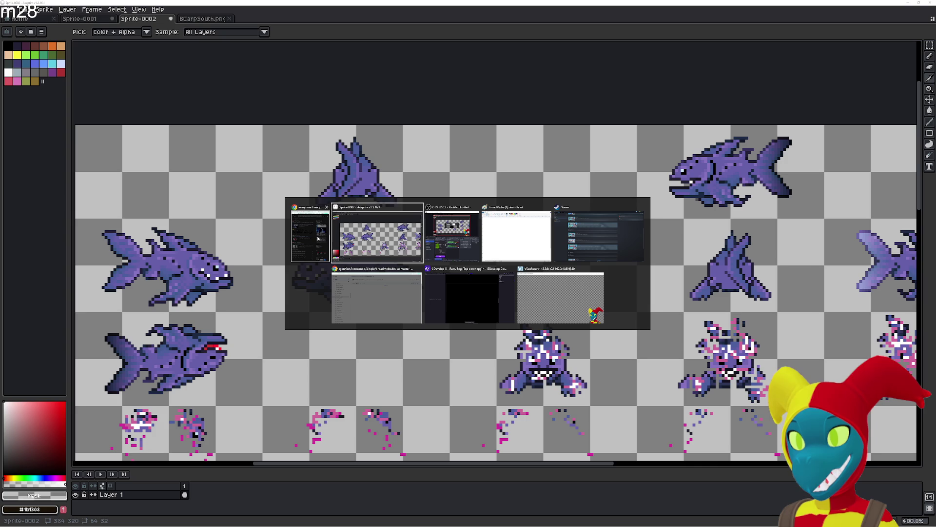
pyautogui.press('Escape')
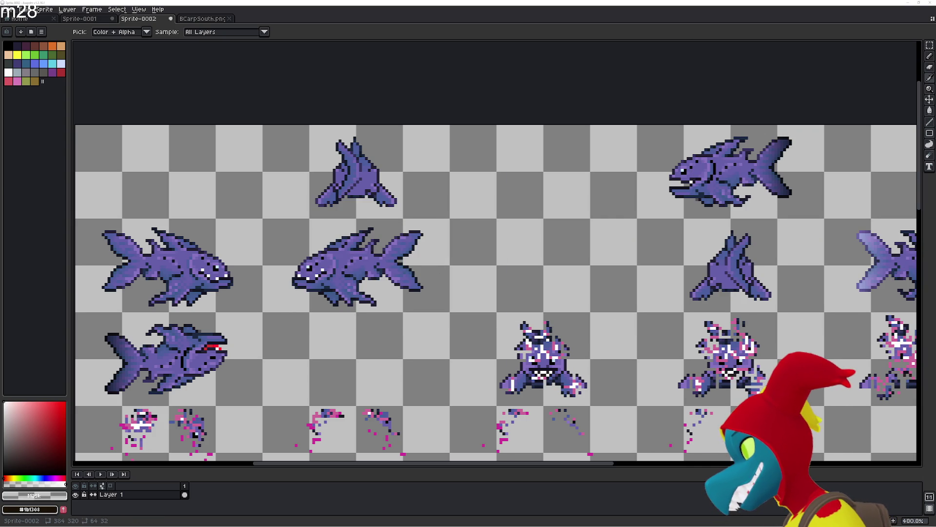
pyautogui.press('v')
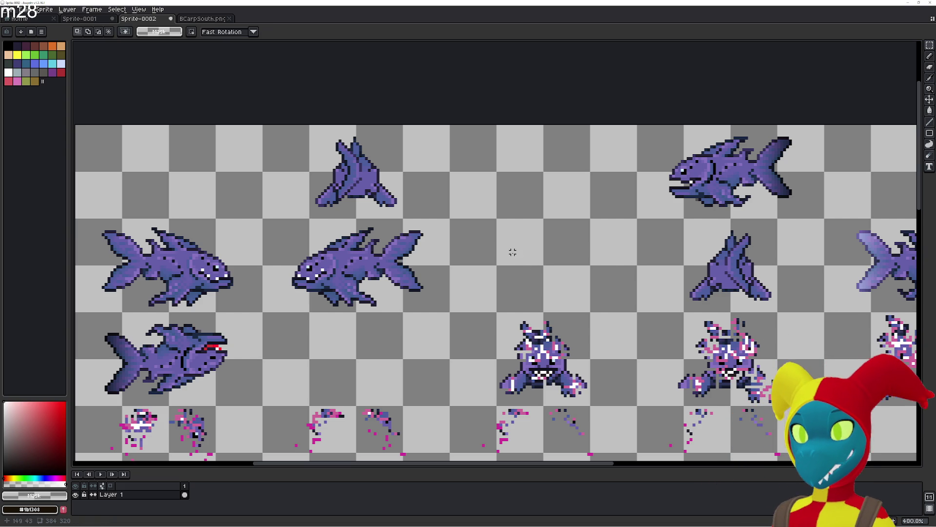
pyautogui.hotkey('alt', 'Tab')
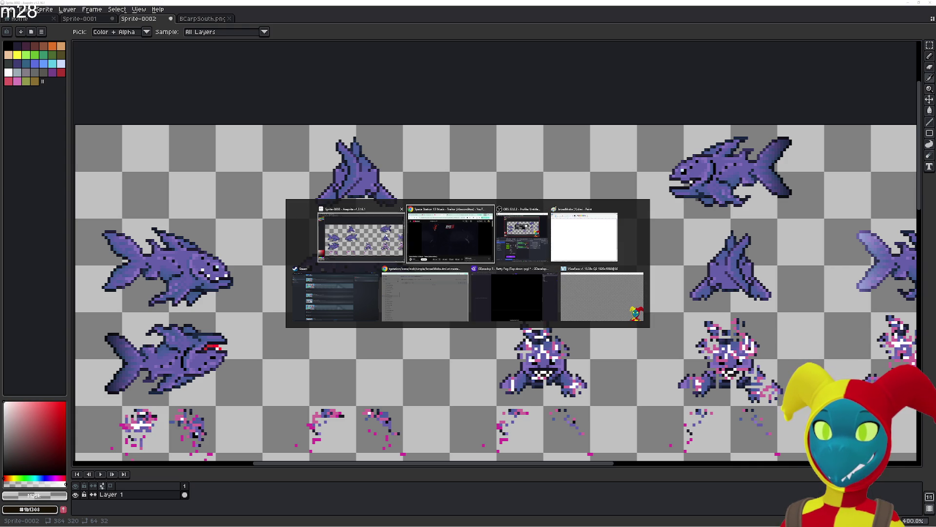
pyautogui.click(387, 235)
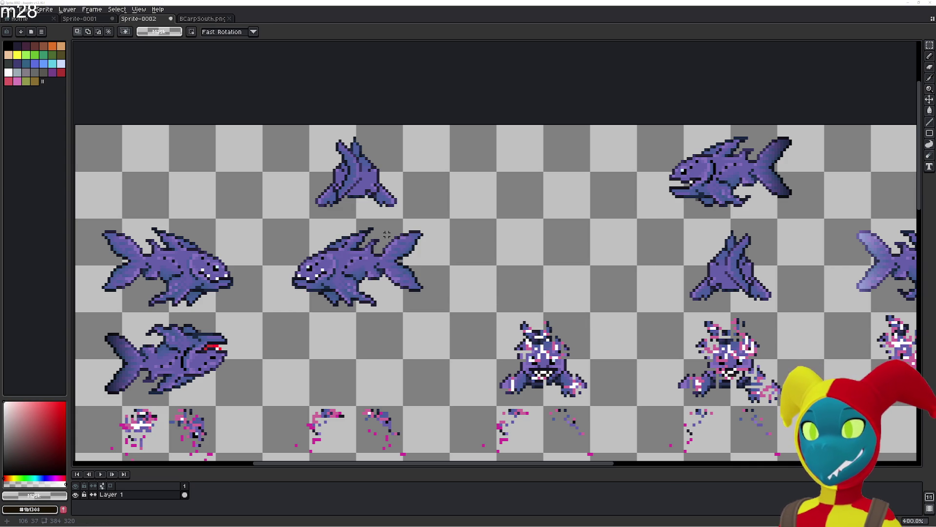
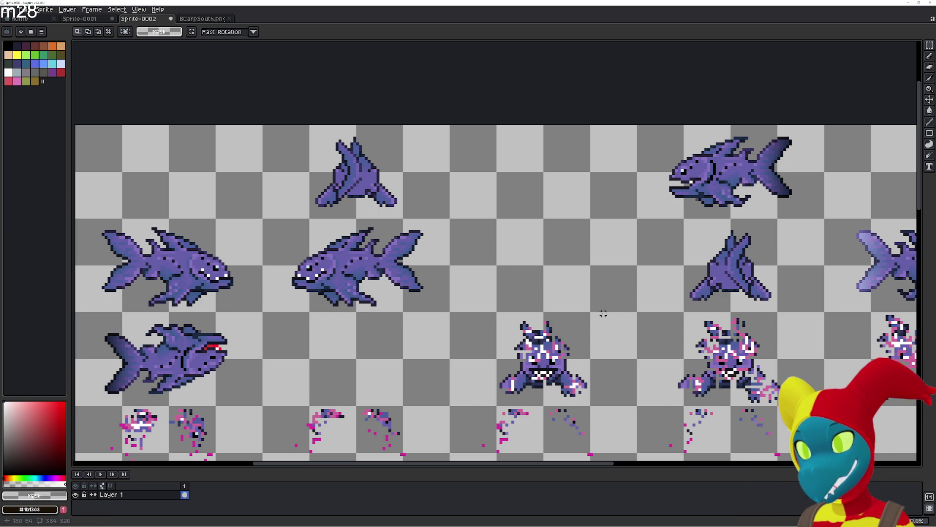
# Create a new 64x32 sprite and paste the copied fish into it.
pyautogui.hscroll(-5, 477, 305)
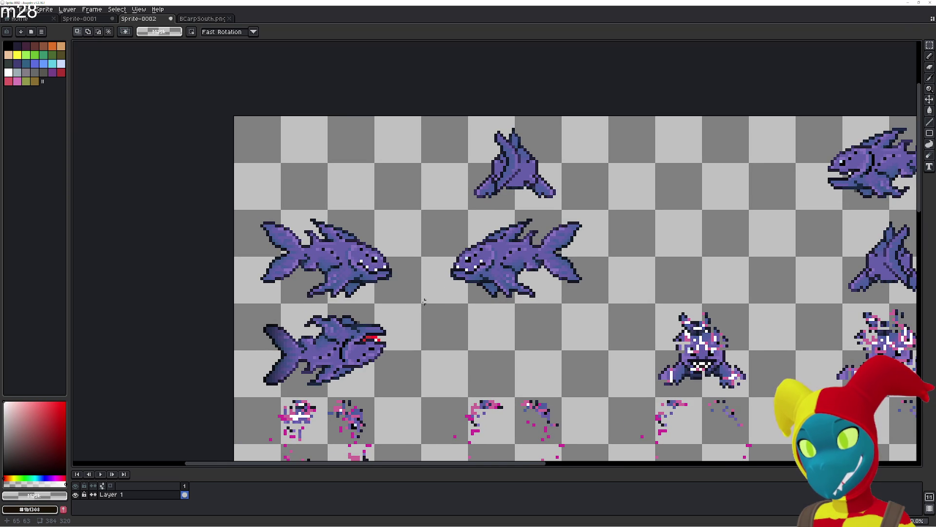
pyautogui.hscroll(3, 497, 252)
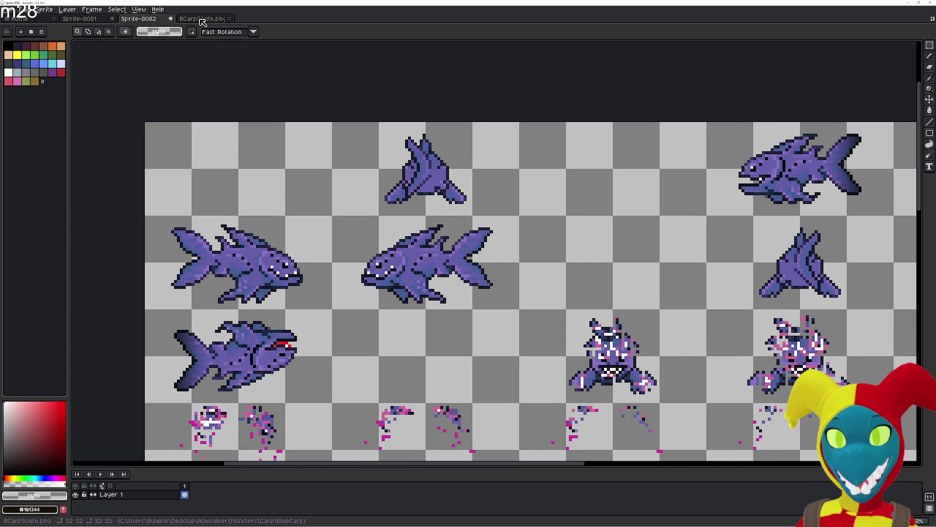
pyautogui.hotkey('ctrl', 'n')
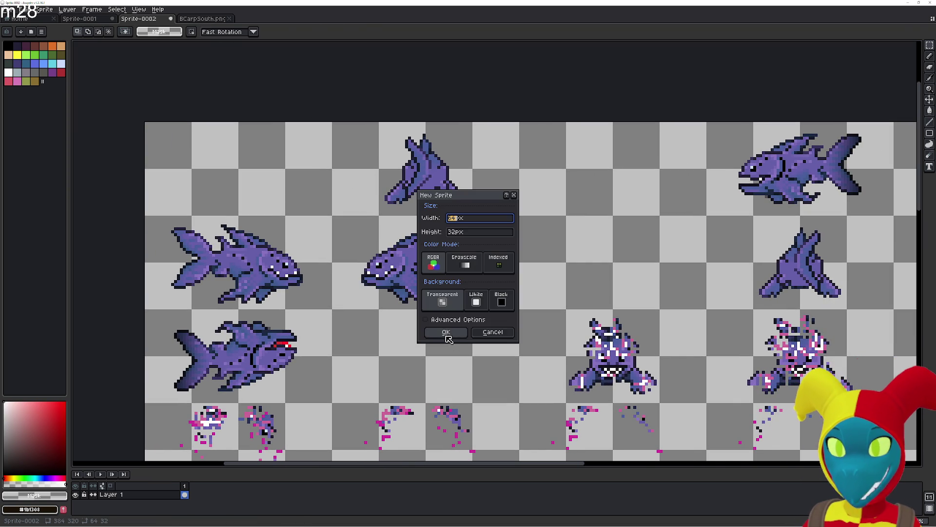
pyautogui.click(445, 331)
pyautogui.hotkey('ctrl', 'v')
pyautogui.scroll(5, 486, 309)
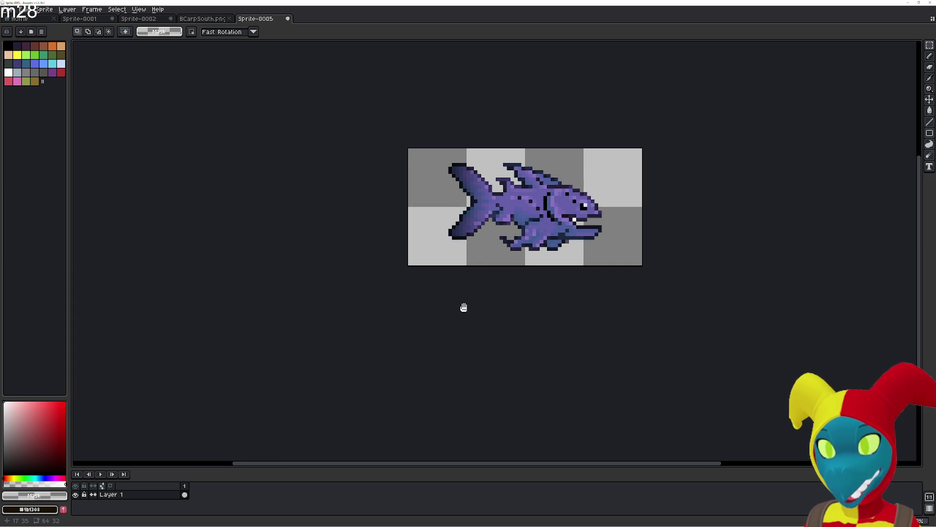
# Cut the leftmost fish in the second row out of the Sprite-0002 sheet.
pyautogui.click(145, 19)
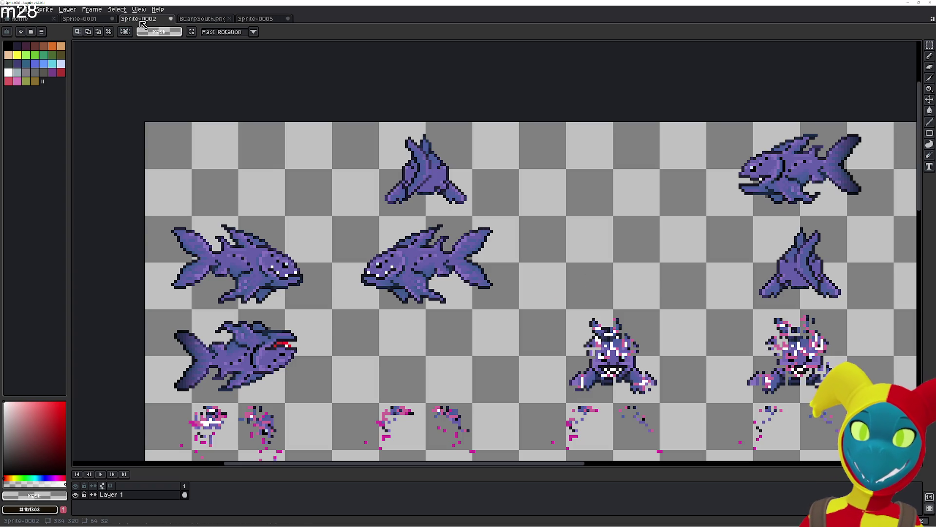
pyautogui.scroll(-2, 461, 158)
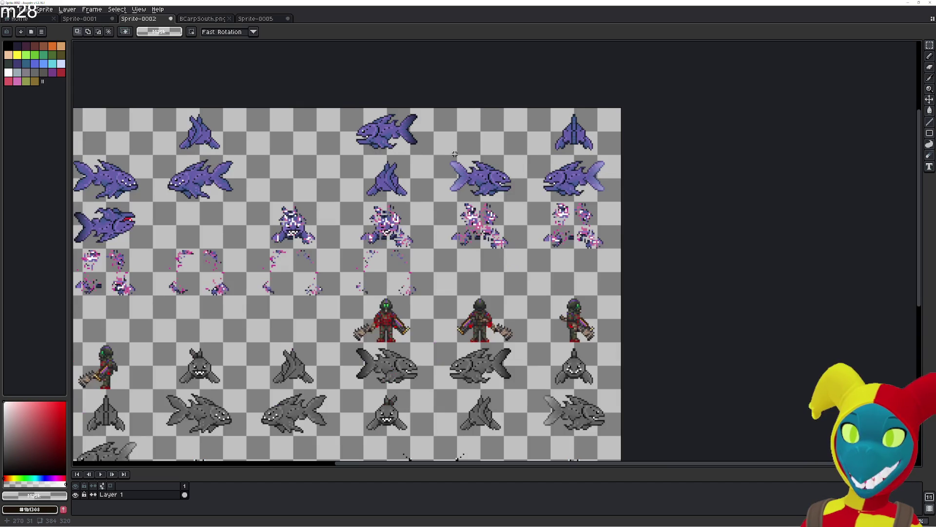
pyautogui.scroll(1, 460, 158)
pyautogui.hscroll(-3, 461, 158)
pyautogui.hscroll(-3, 502, 173)
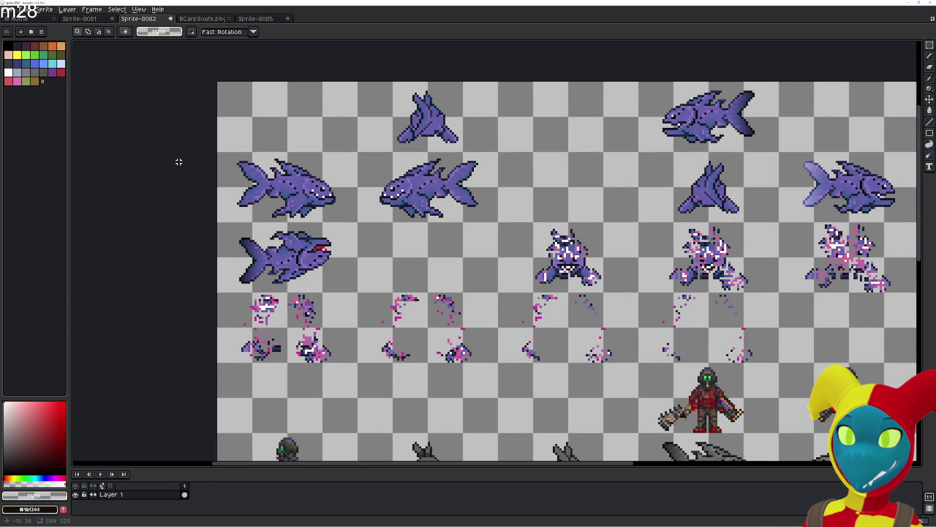
pyautogui.moveTo(218, 152); pyautogui.dragTo(356, 221)
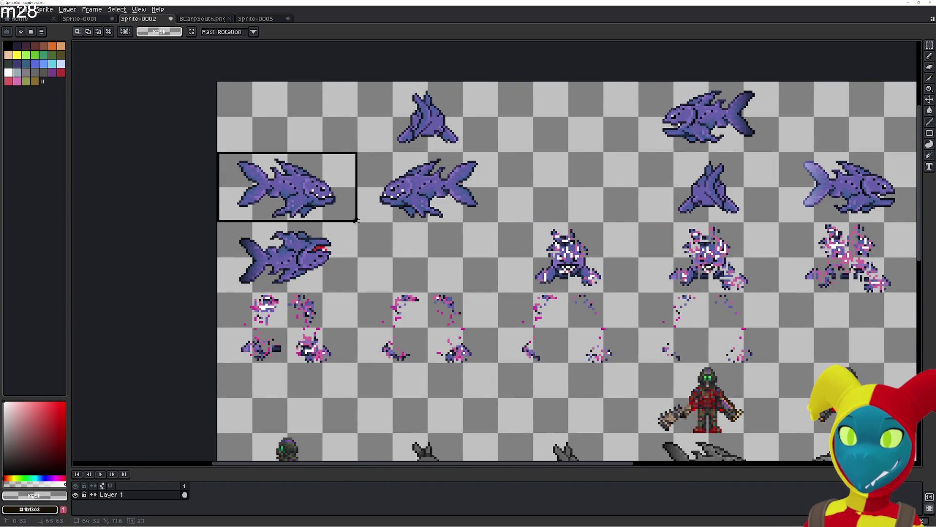
pyautogui.hotkey('ctrl', 'x')
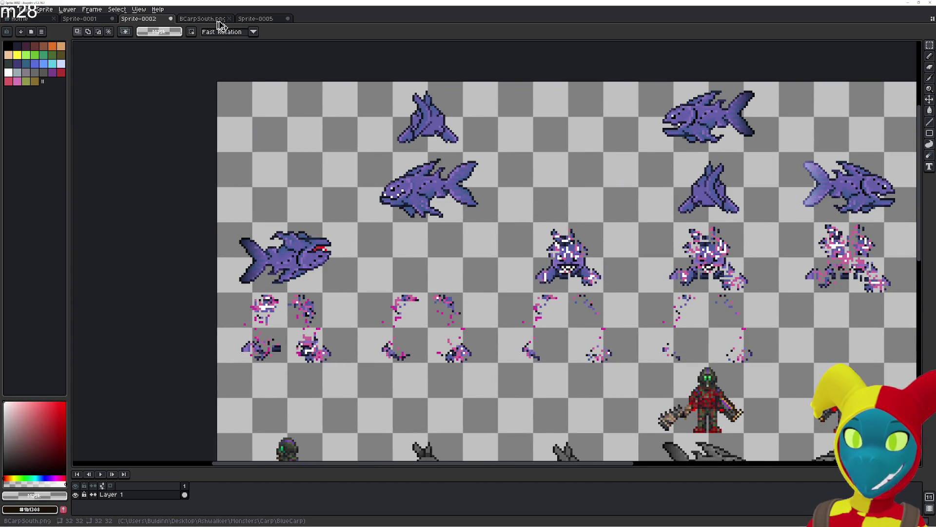
# Add frames to Sprite-0005 and paste the cut fish into frame 2.
pyautogui.click(220, 22)
pyautogui.click(250, 19)
pyautogui.press('i')
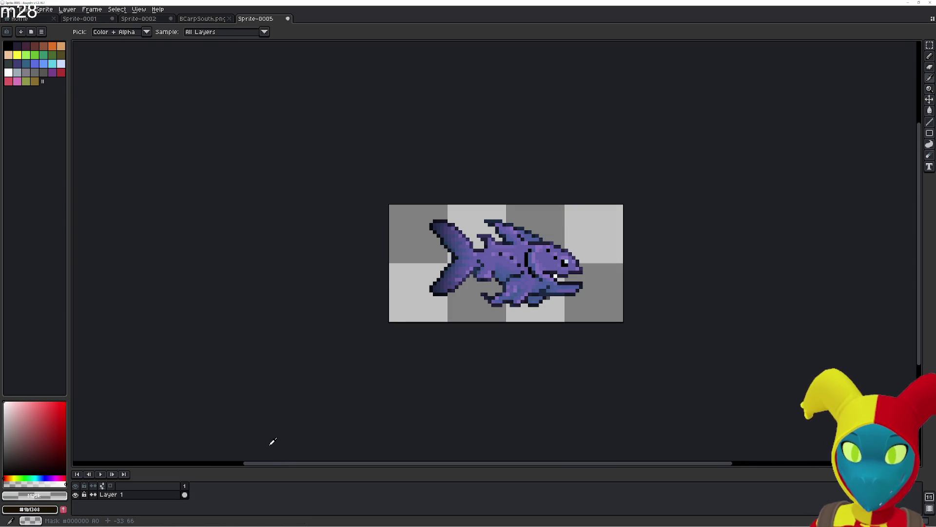
pyautogui.hotkey('alt', 'b')
pyautogui.hotkey('alt', 'b')
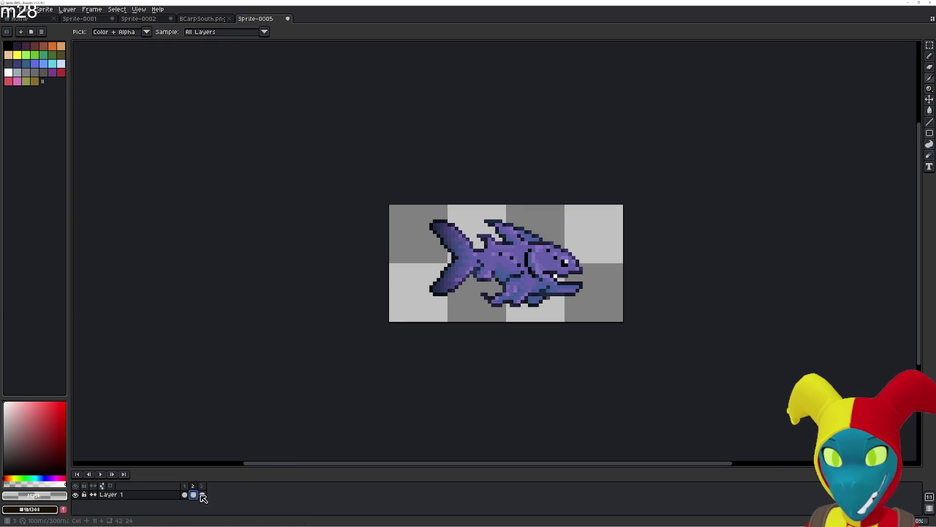
pyautogui.click(203, 495)
pyautogui.click(194, 495)
pyautogui.hotkey('ctrl', 'v')
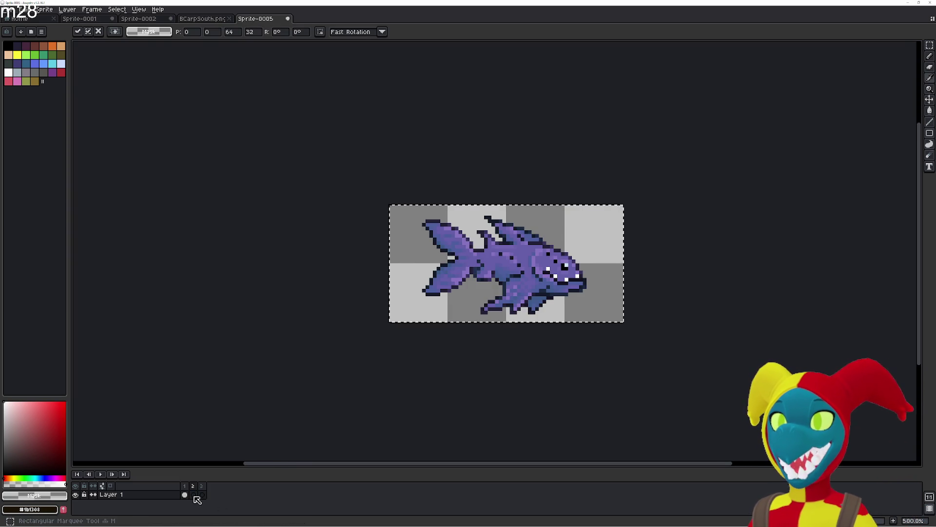
pyautogui.click(185, 495)
pyautogui.press('Right')
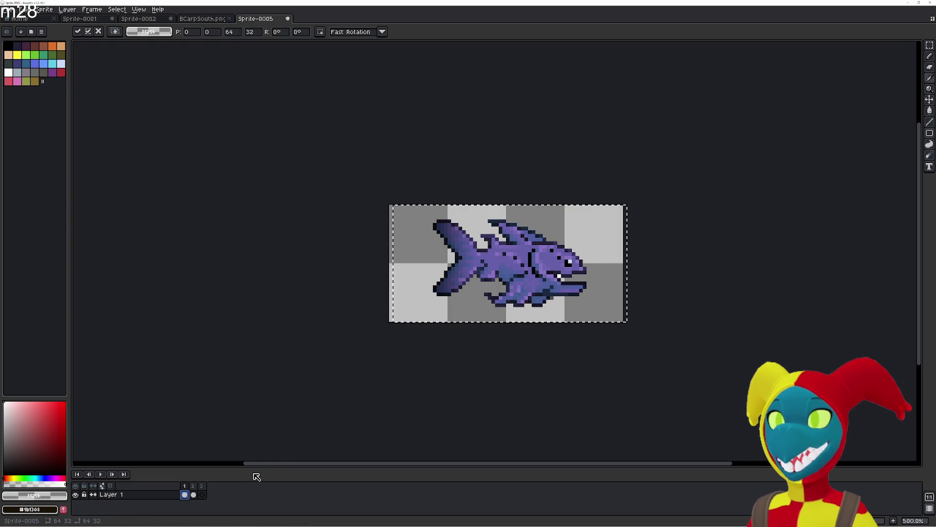
pyautogui.press('Left')
pyautogui.click(310, 381)
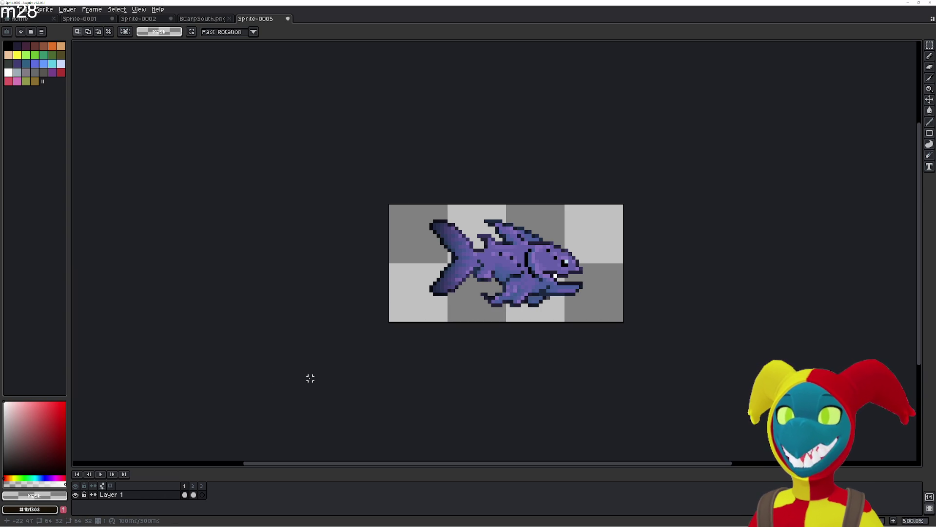
pyautogui.press('Right')
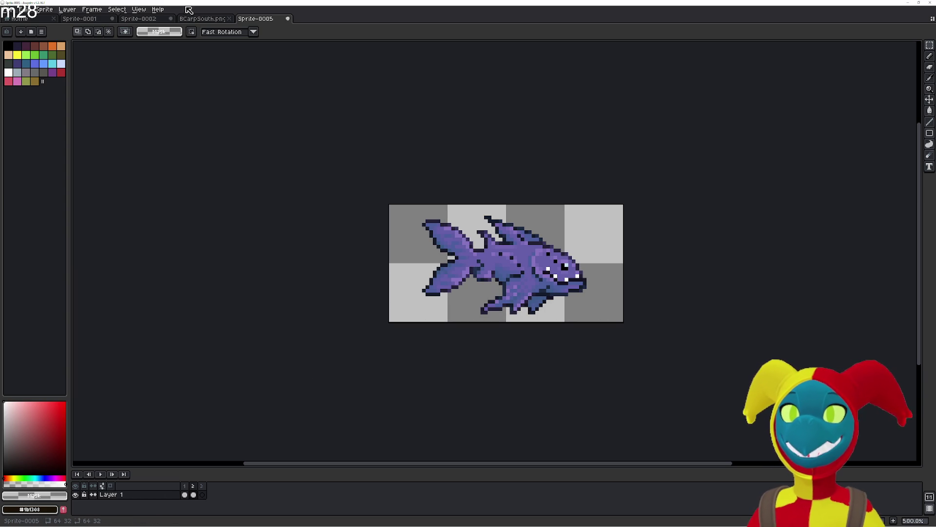
# Cut the right-facing fish from the Sprite-0002 sheet.
pyautogui.click(94, 23)
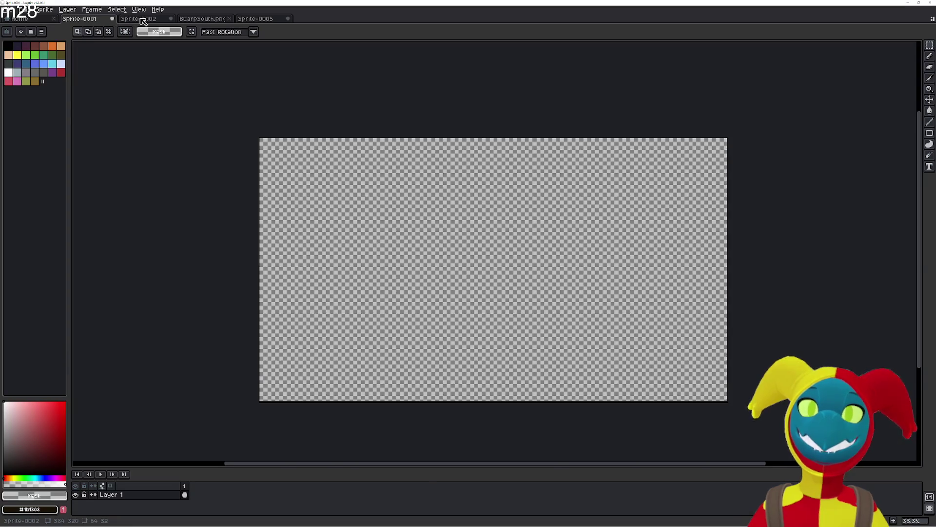
pyautogui.click(140, 19)
pyautogui.moveTo(780, 195); pyautogui.dragTo(570, 210)
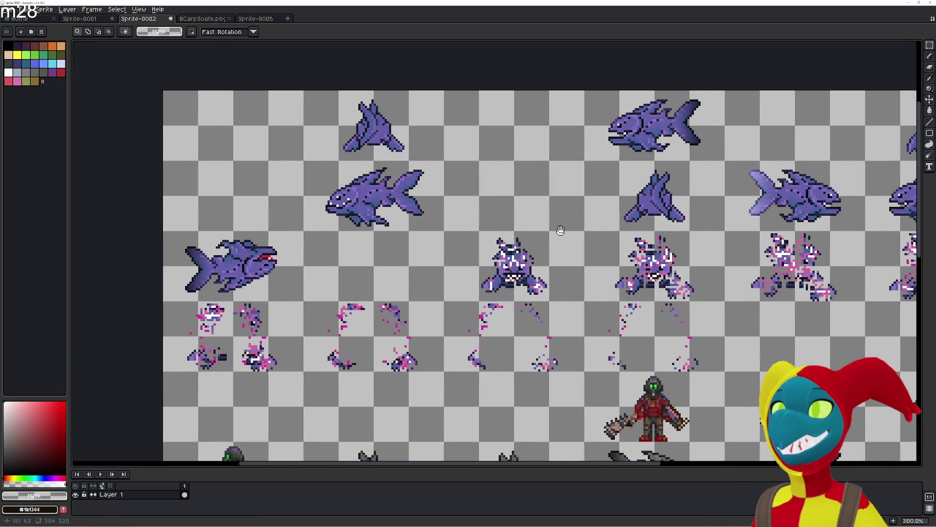
pyautogui.hscroll(-2, 467, 221)
pyautogui.hscroll(3, 456, 225)
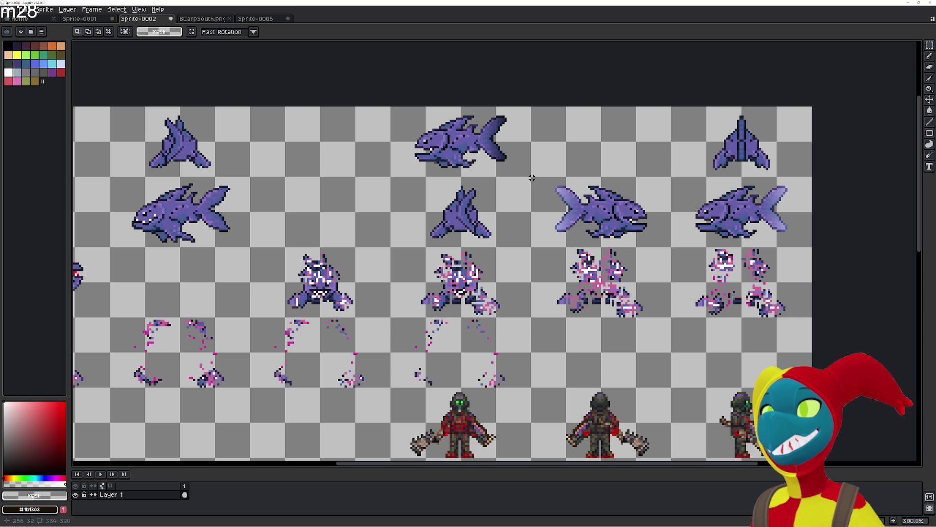
pyautogui.moveTo(532, 177); pyautogui.dragTo(670, 245)
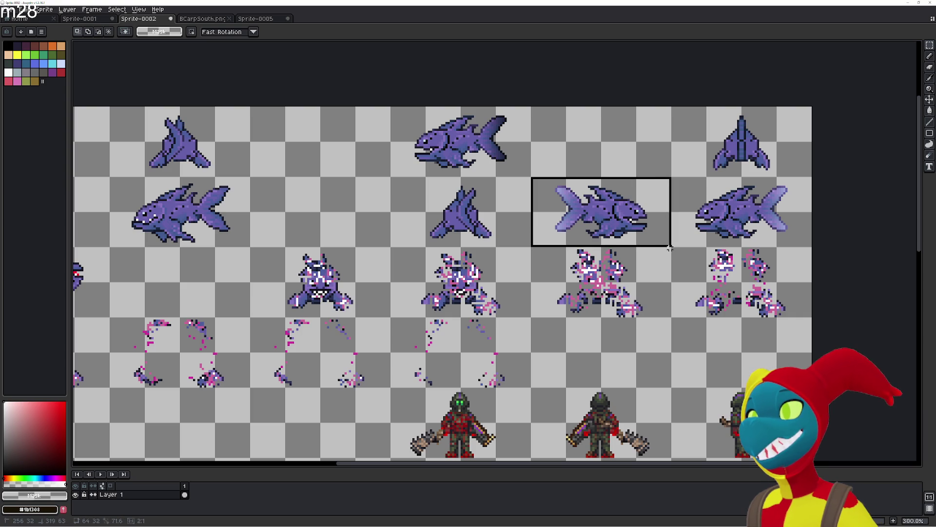
pyautogui.hotkey('ctrl', 'x')
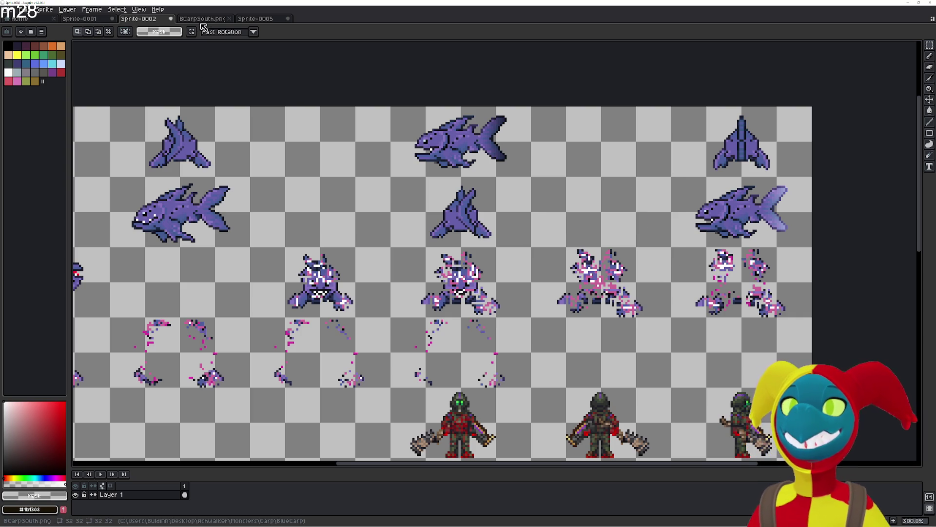
# Paste that fish into frame 3, nudged one pixel right, and commit it.
pyautogui.click(218, 20)
pyautogui.click(258, 18)
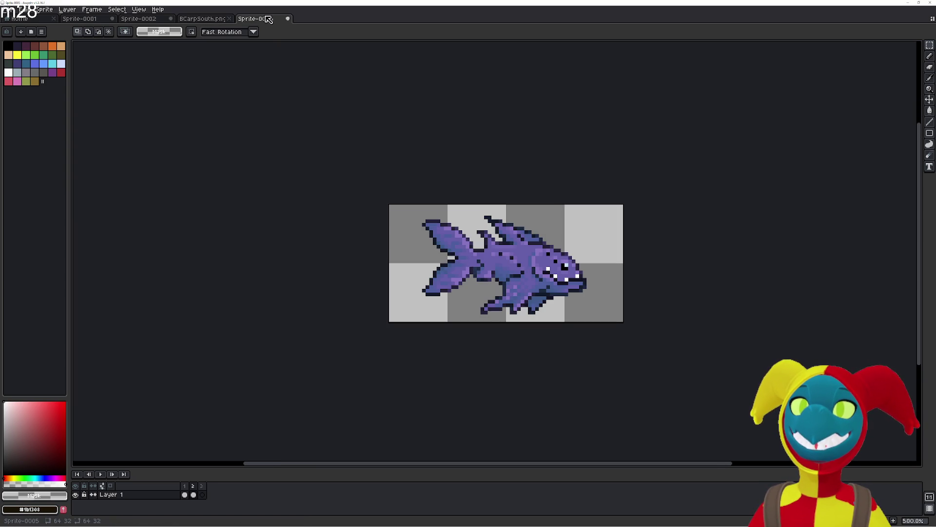
pyautogui.click(202, 496)
pyautogui.hotkey('ctrl', 'v')
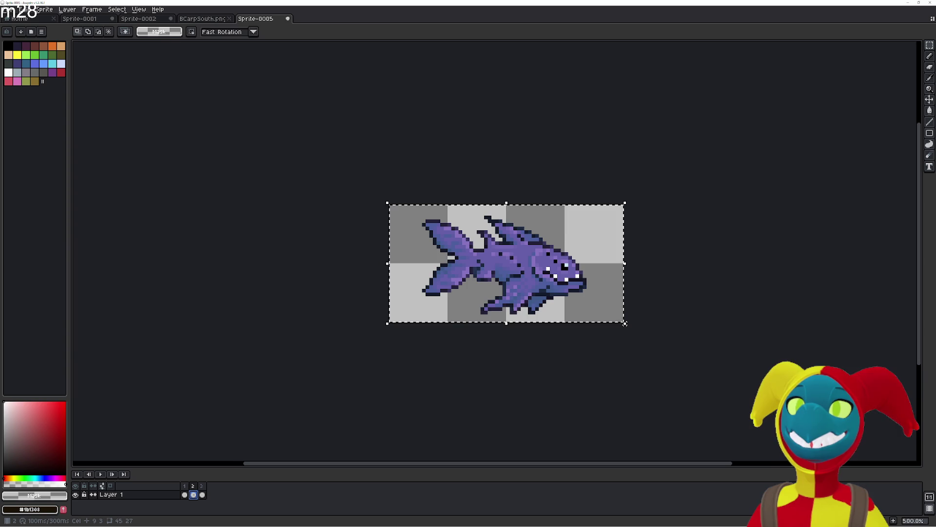
pyautogui.press('Right')
pyautogui.press('Return')
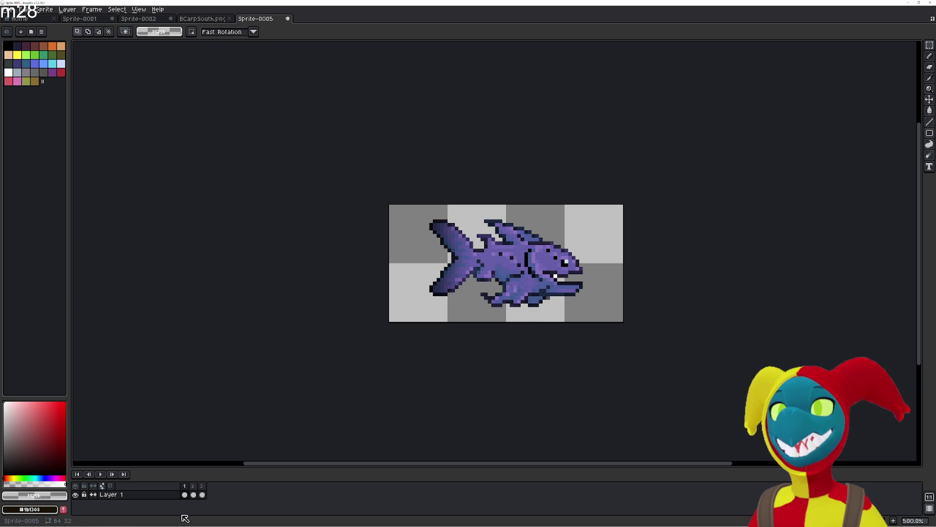
# Inspect frame 3's properties and preview the three-frame animation.
pyautogui.doubleClick(203, 486)
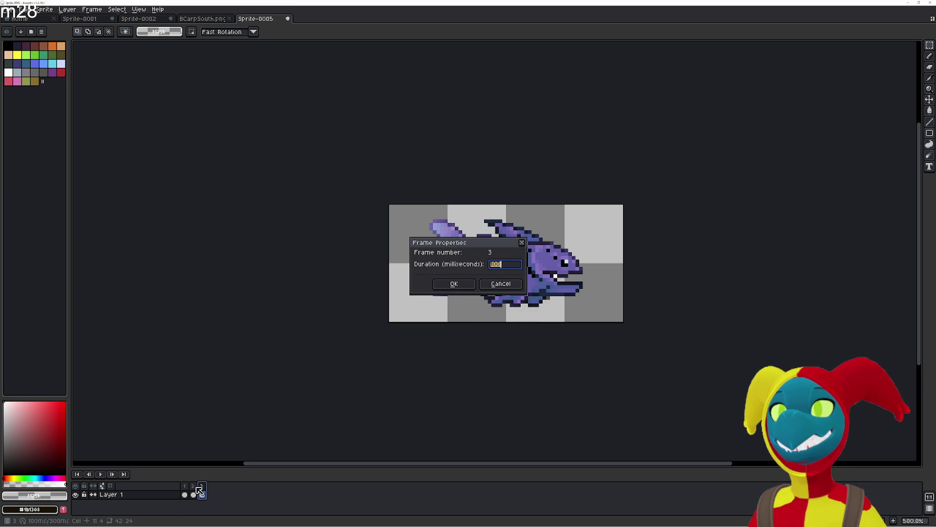
pyautogui.click(500, 283)
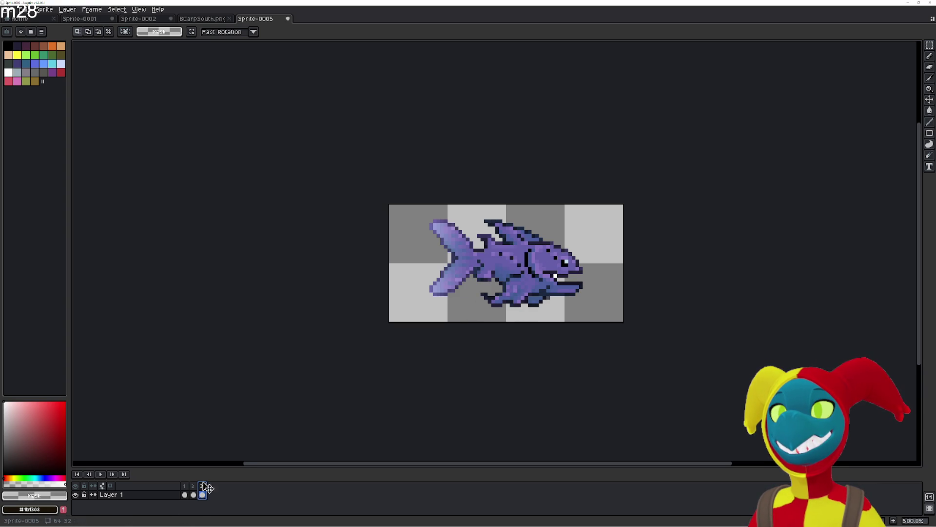
pyautogui.moveTo(203, 495); pyautogui.dragTo(185, 494)
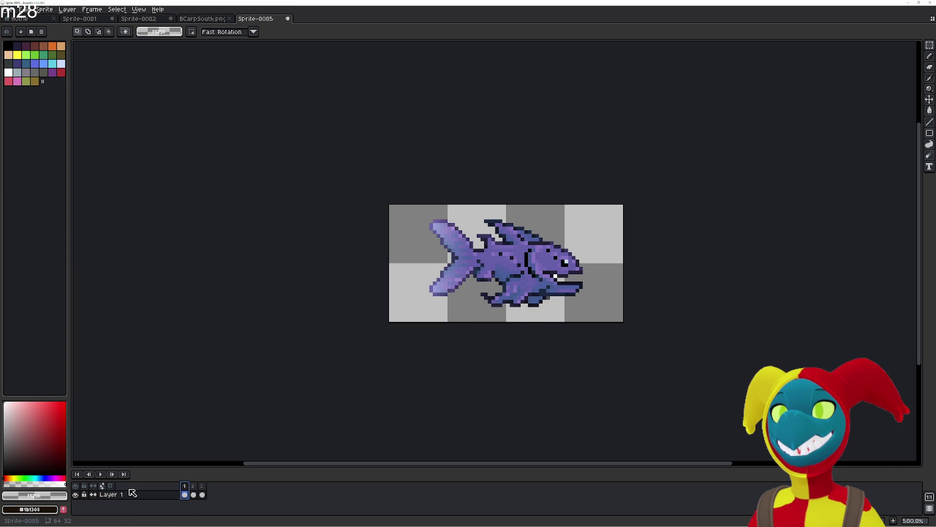
pyautogui.click(100, 474)
pyautogui.click(100, 474)
# Set frames 1, 2 and 3 to 250 ms each and preview the new timing.
pyautogui.doubleClick(188, 487)
pyautogui.write('250')
pyautogui.click(467, 289)
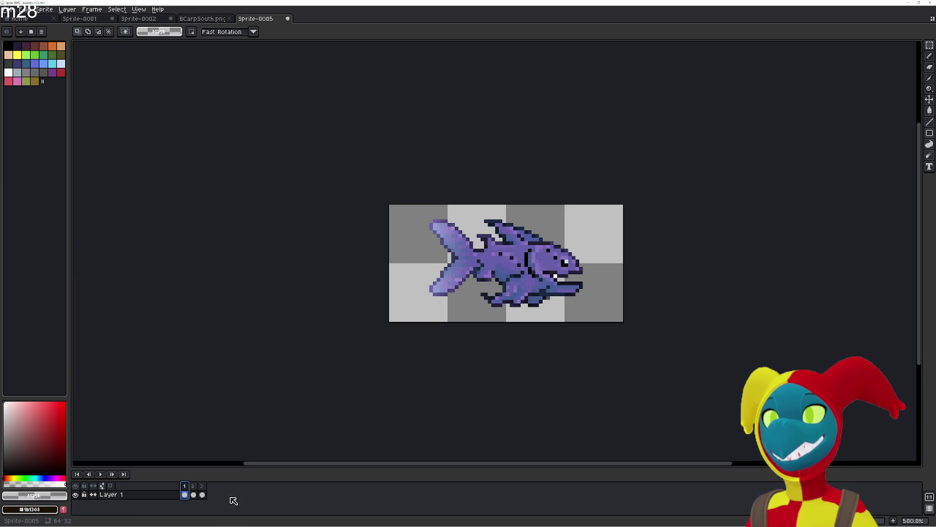
pyautogui.doubleClick(193, 486)
pyautogui.write('250')
pyautogui.click(466, 288)
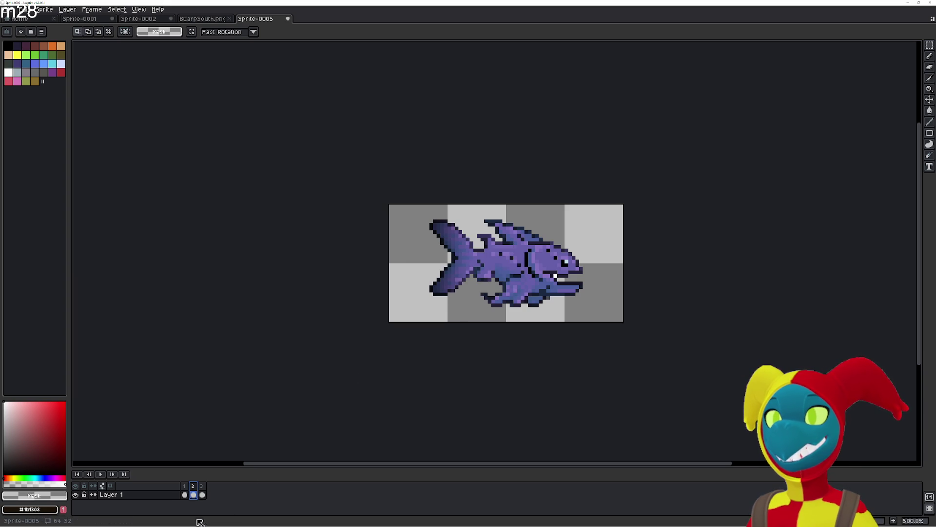
pyautogui.doubleClick(202, 486)
pyautogui.write('250')
pyautogui.click(466, 287)
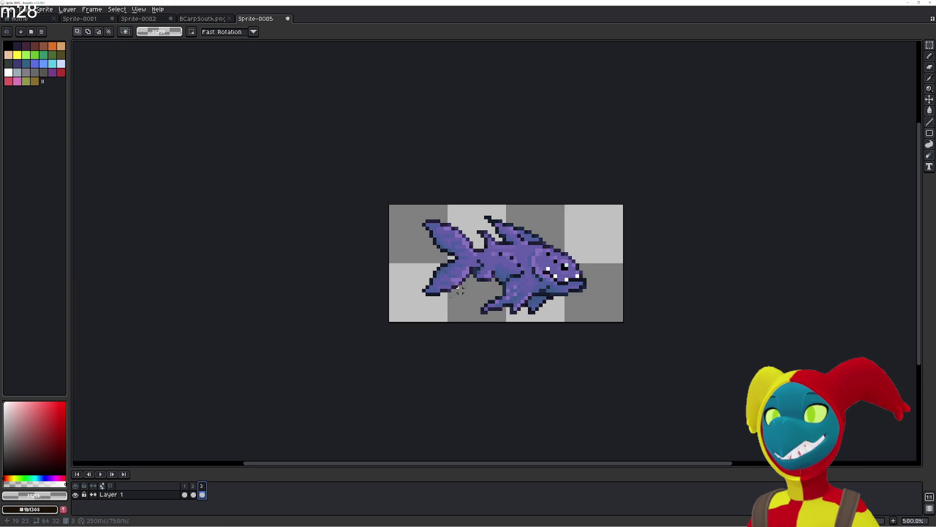
pyautogui.click(99, 474)
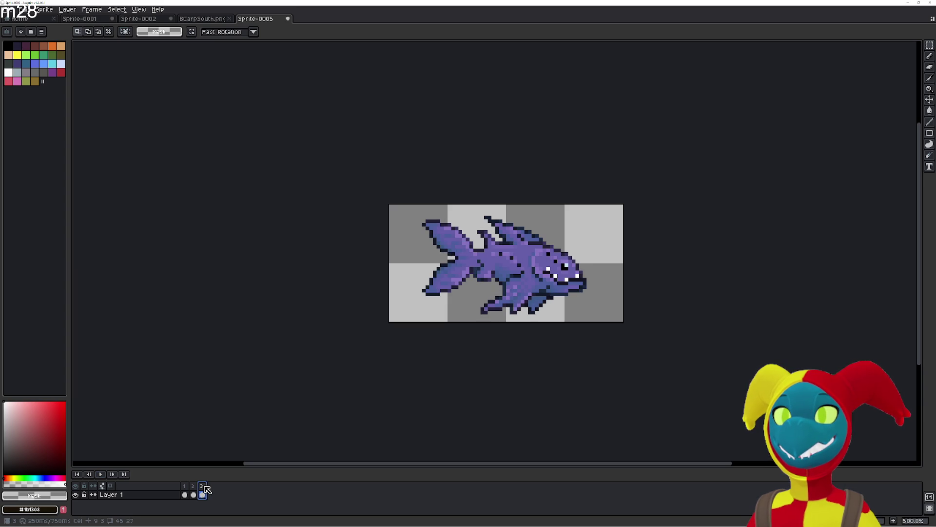
pyautogui.click(92, 476)
pyautogui.click(100, 474)
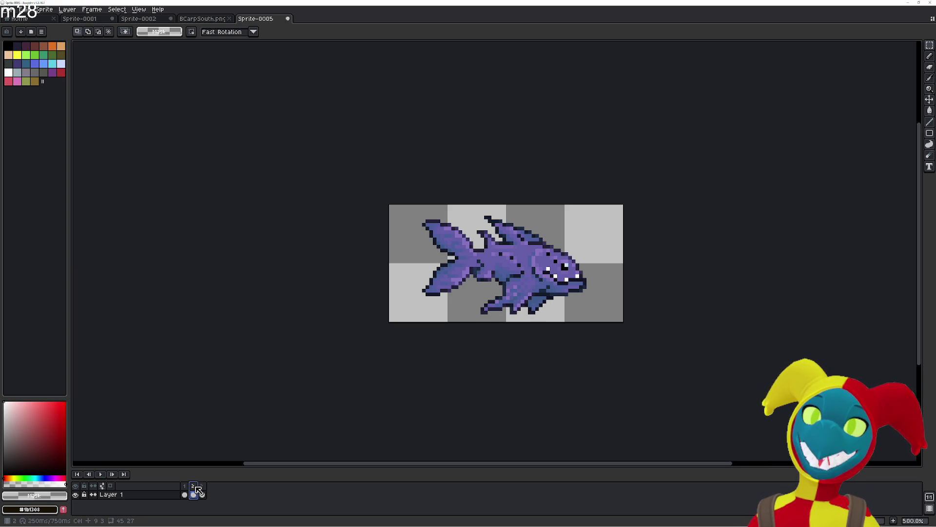
# Move frame 2 to the start, add a fourth frame, and play the preview.
pyautogui.moveTo(199, 490); pyautogui.dragTo(185, 494)
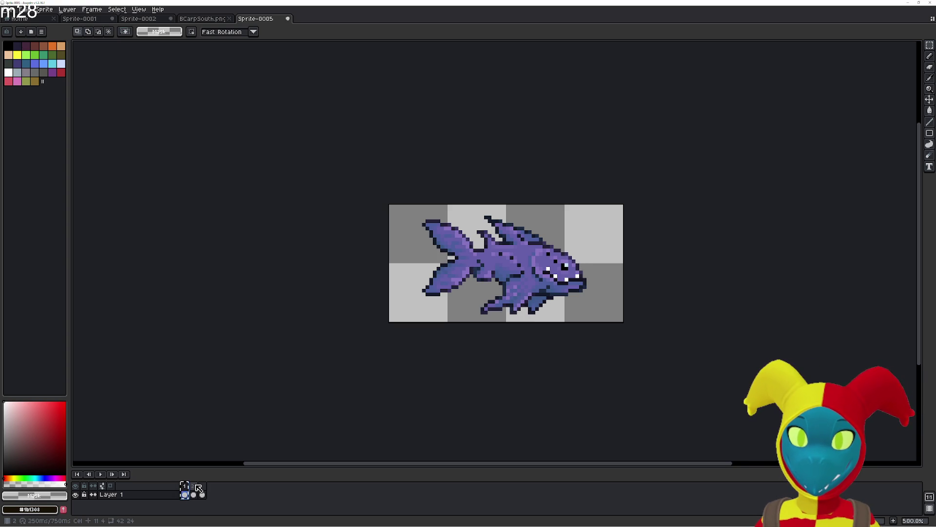
pyautogui.hotkey('alt', 'n')
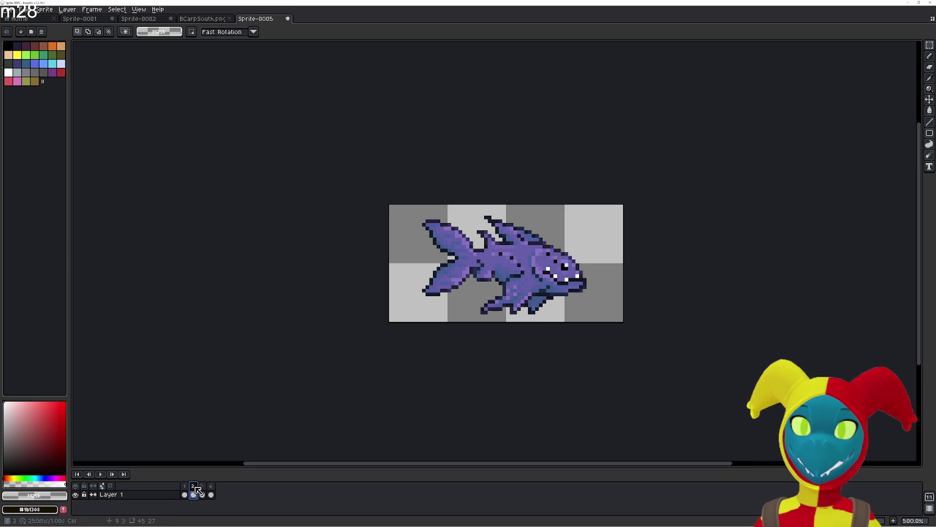
pyautogui.click(109, 475)
pyautogui.click(102, 474)
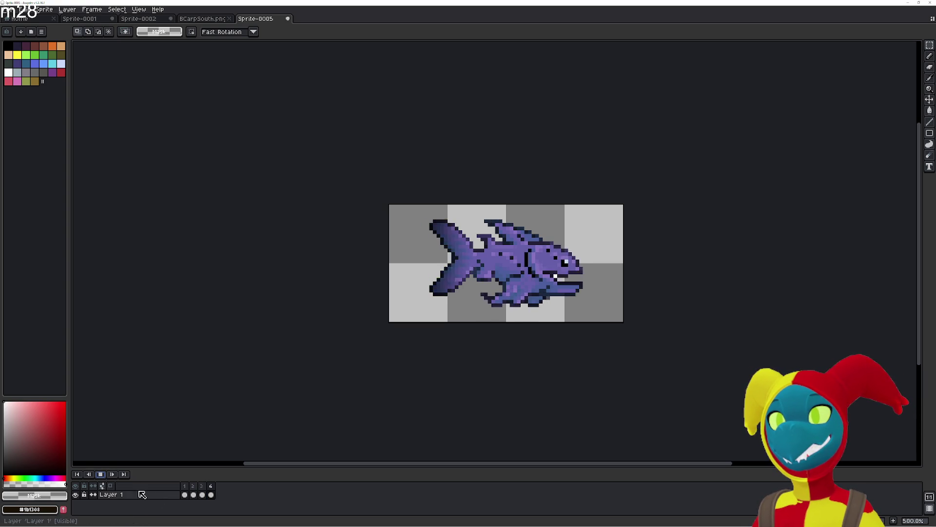
# Check the frames still last 250 ms, replay the four-frame loop, and bring up the File menu.
pyautogui.click(211, 486)
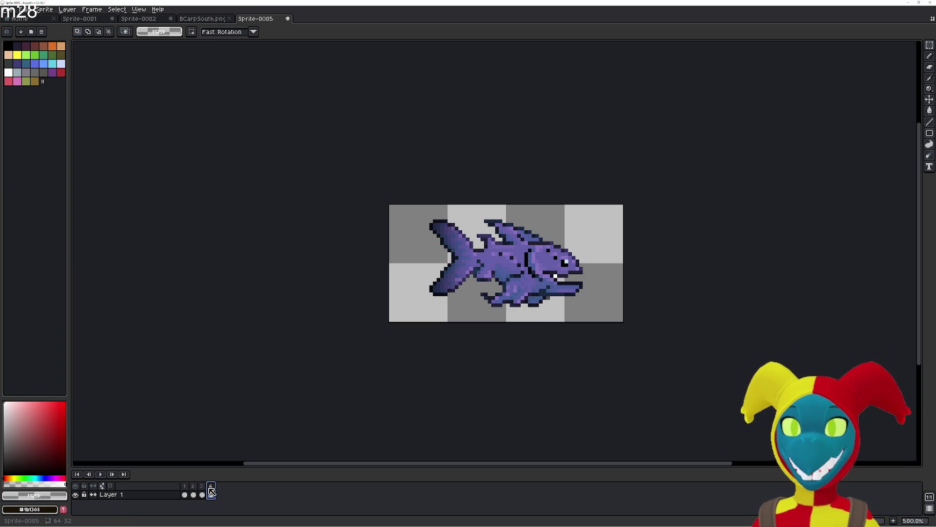
pyautogui.doubleClick(210, 486)
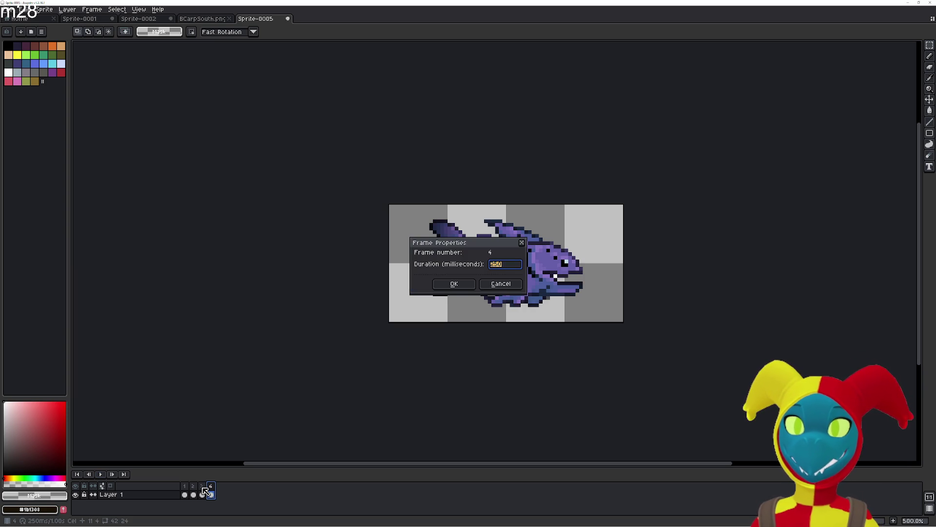
pyautogui.press('Return')
pyautogui.click(202, 495)
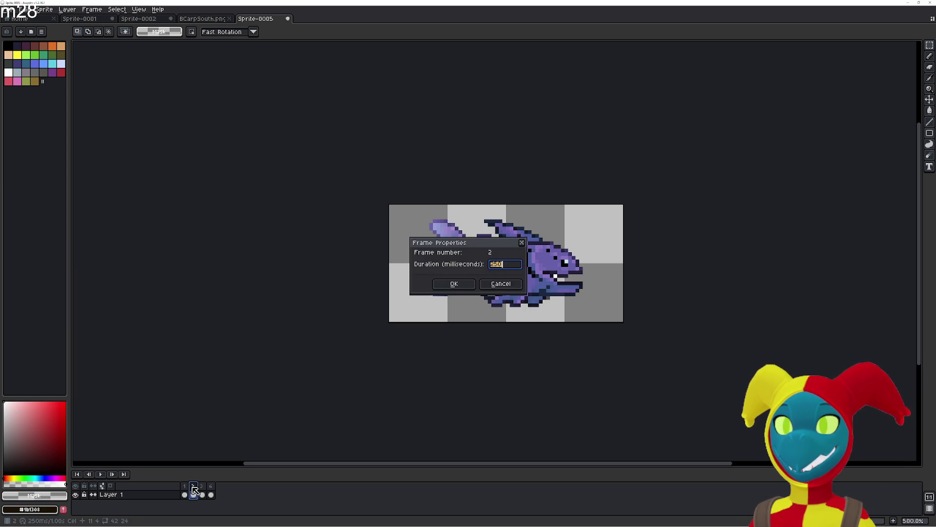
pyautogui.press('Return')
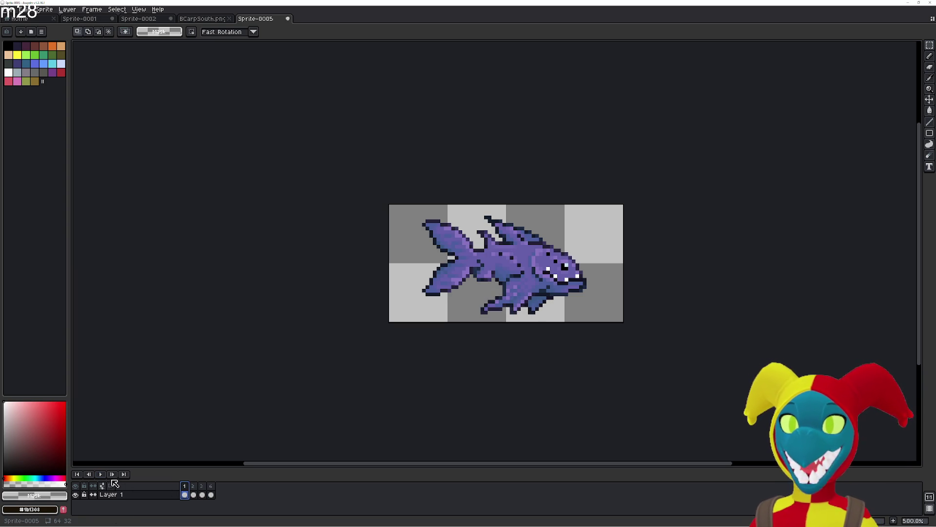
pyautogui.click(99, 474)
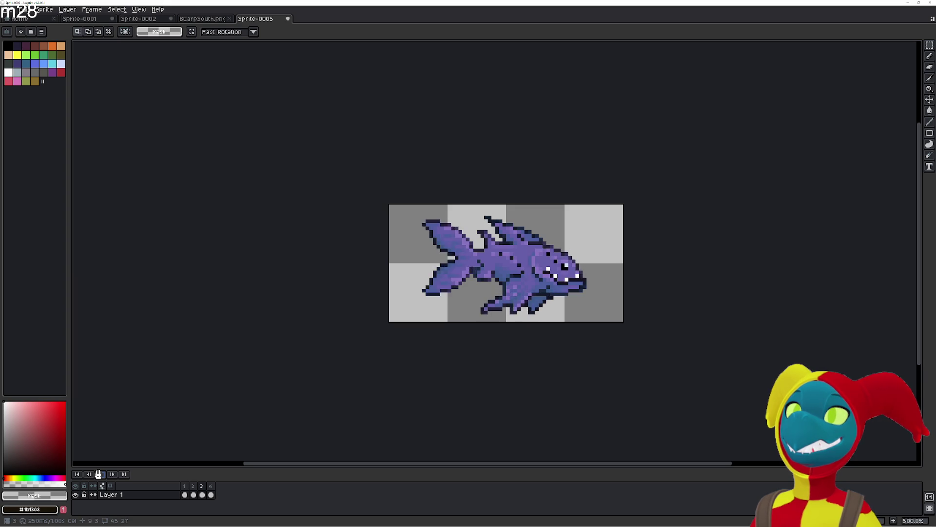
pyautogui.click(98, 474)
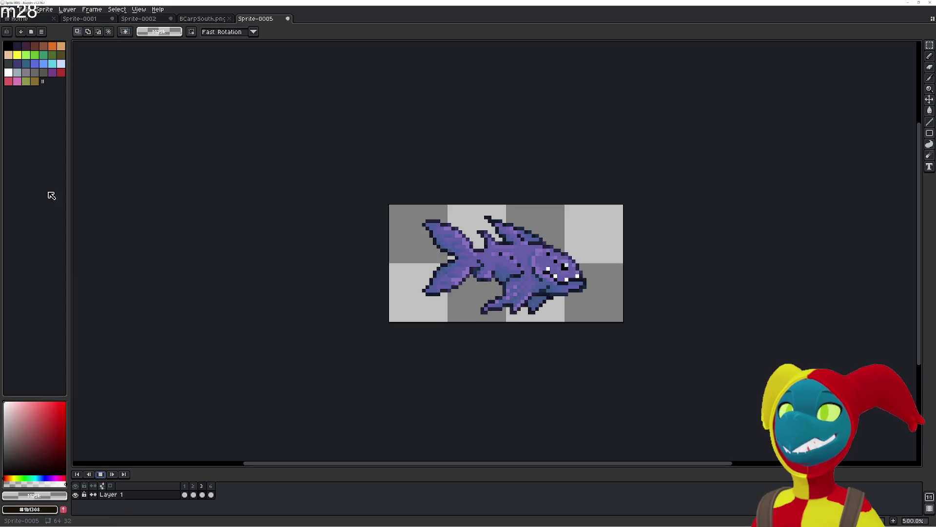
pyautogui.click(9, 11)
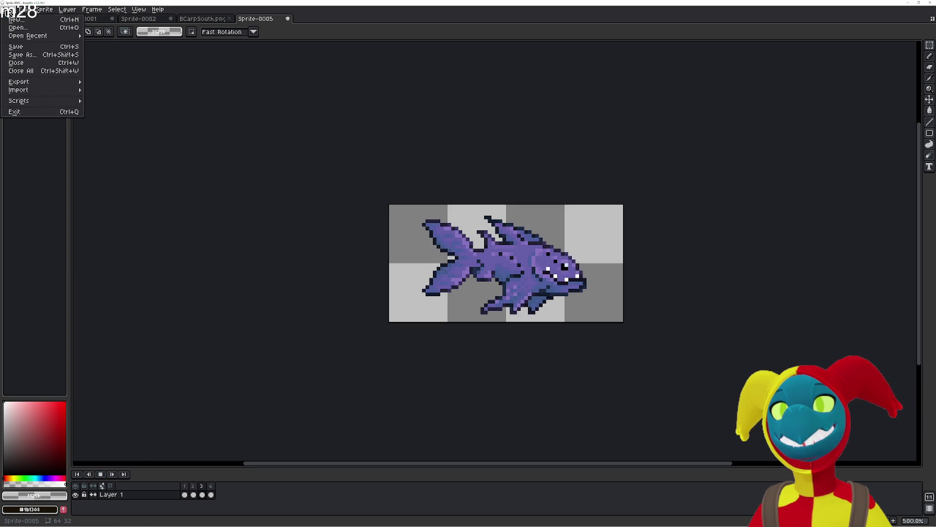
# Save the four-frame carp animation as BCarpEast1.png in the BlueCarp folder.
pyautogui.click(27, 58)
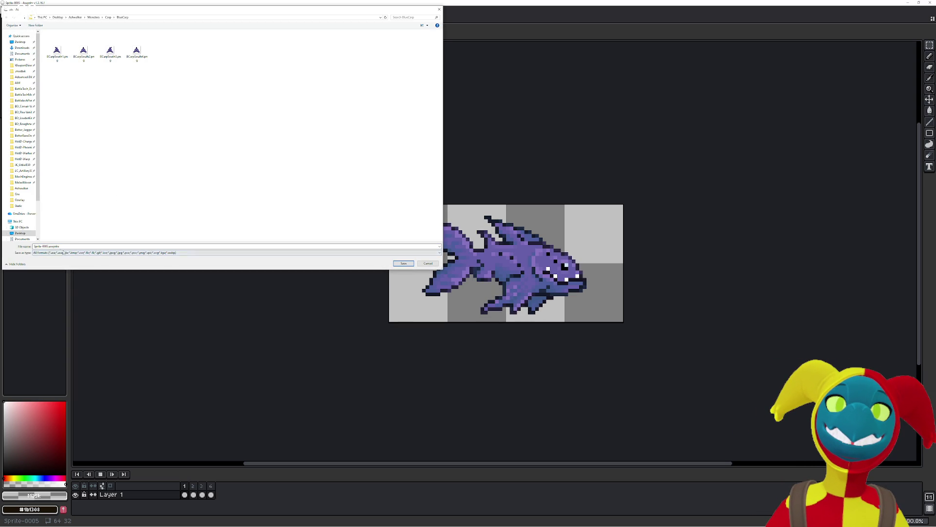
pyautogui.click(50, 52)
pyautogui.click(114, 246)
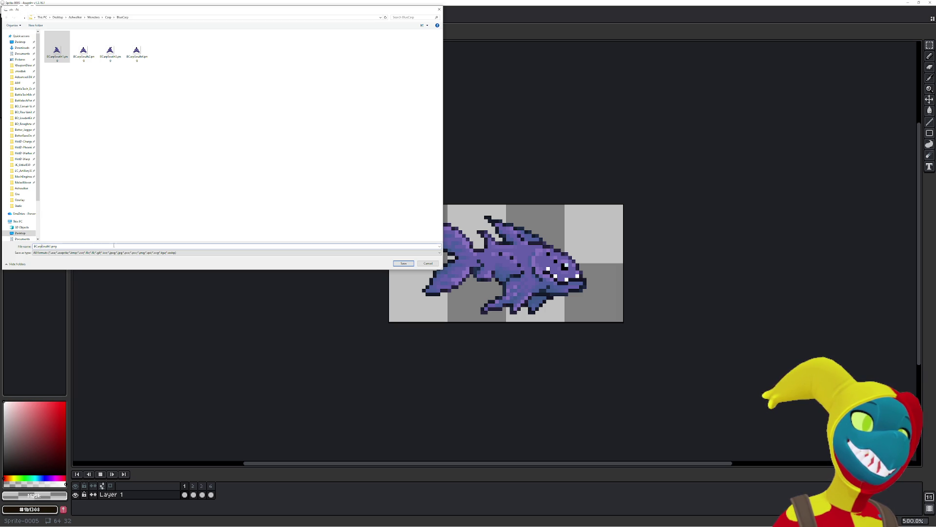
pyautogui.write('B')
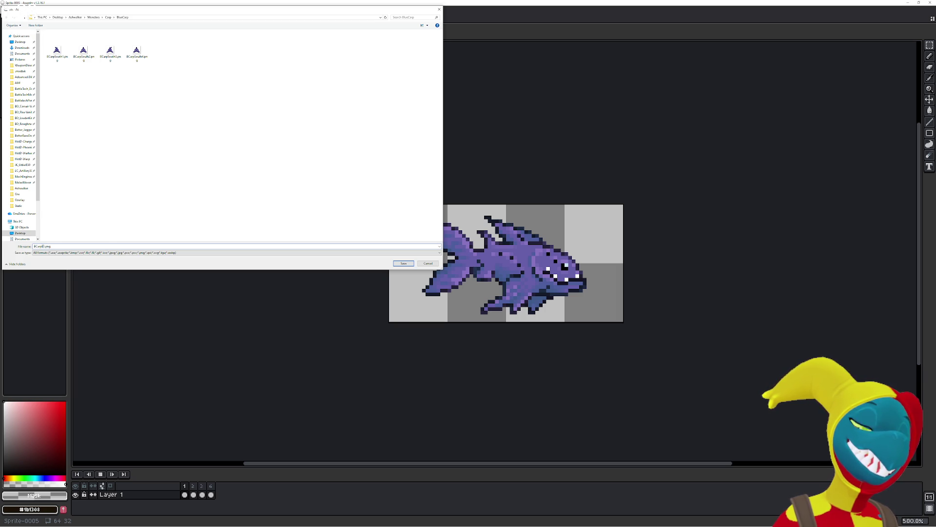
pyautogui.click(46, 253)
pyautogui.click(48, 256)
pyautogui.doubleClick(63, 247)
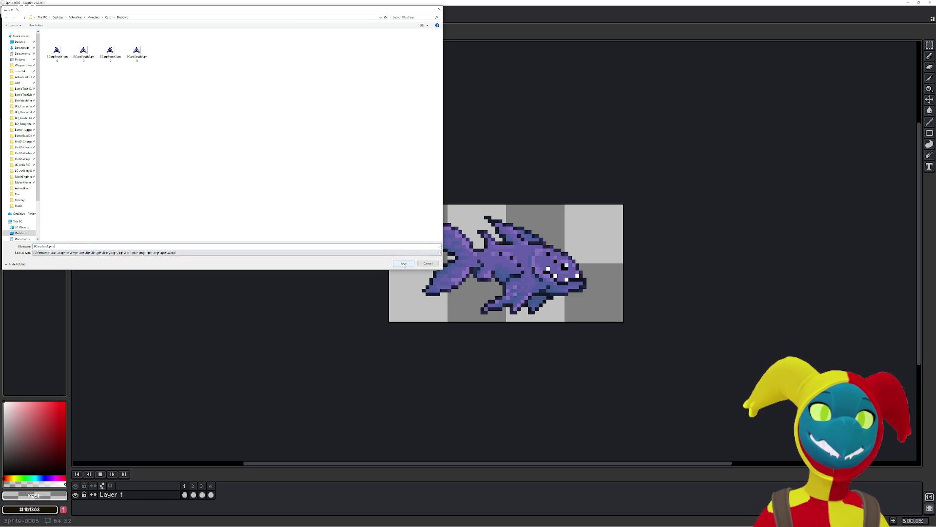
pyautogui.click(403, 264)
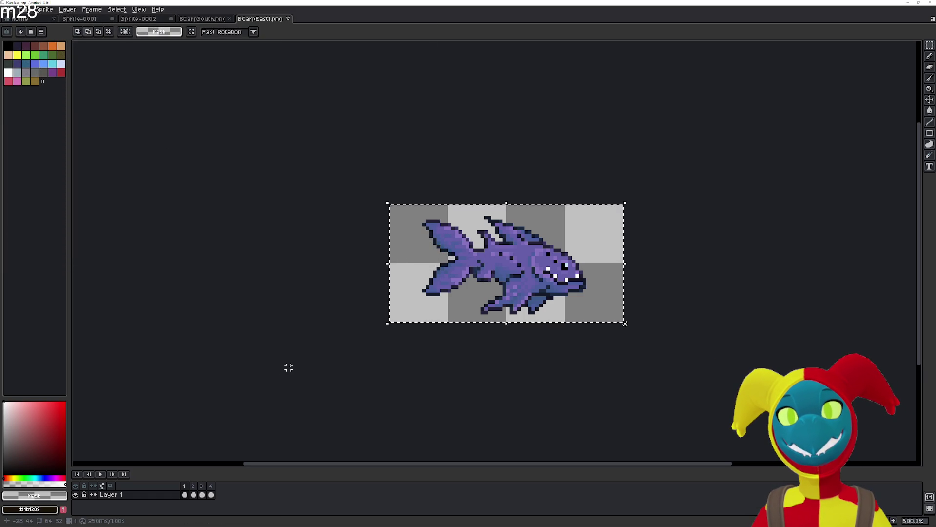
# Flip the carp horizontally in all four frames and preview the left-facing loop.
pyautogui.hotkey('shift', 'h')
pyautogui.press('Right')
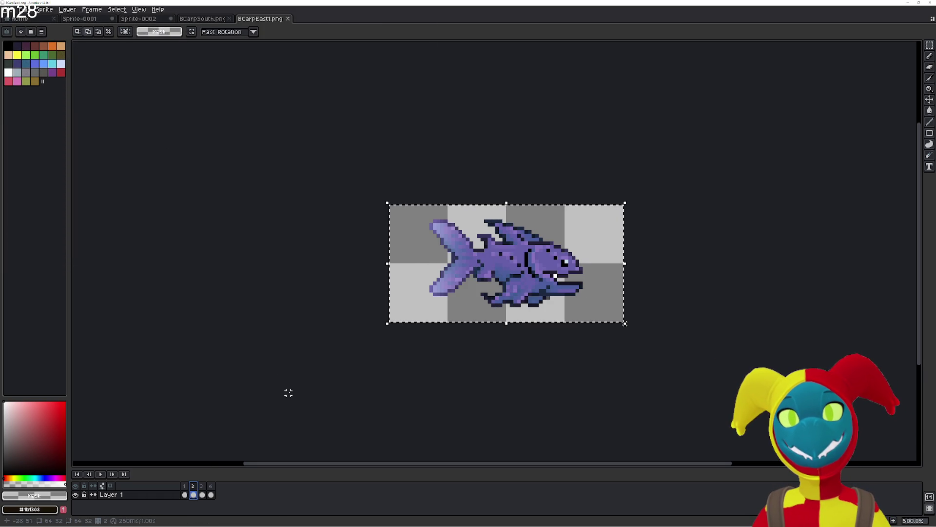
pyautogui.hotkey('shift', 'h')
pyautogui.press('Right')
pyautogui.hotkey('shift', 'h')
pyautogui.press('Right')
pyautogui.hotkey('shift', 'h')
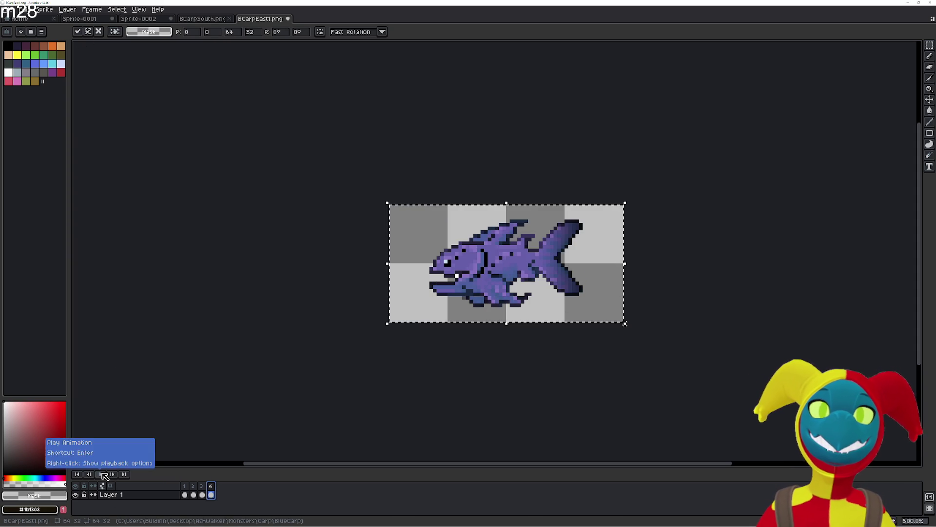
pyautogui.click(100, 473)
pyautogui.click(101, 473)
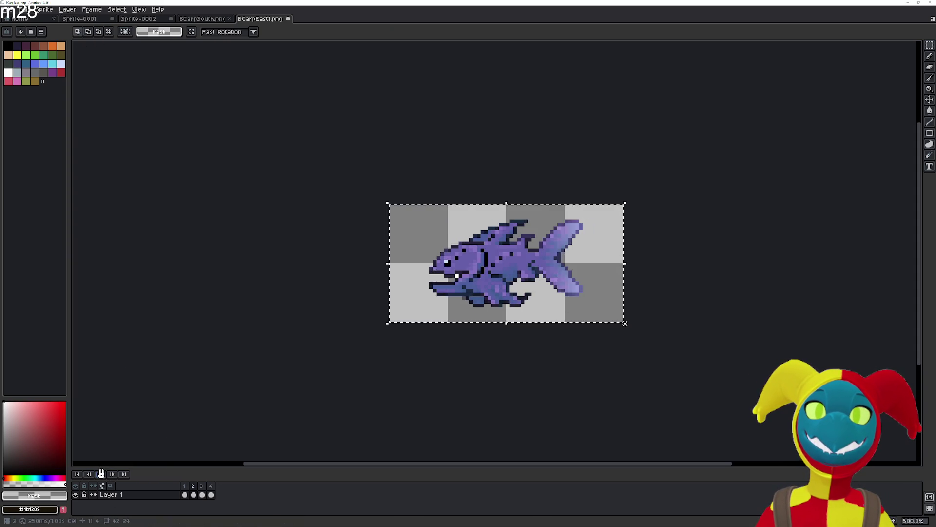
pyautogui.click(9, 9)
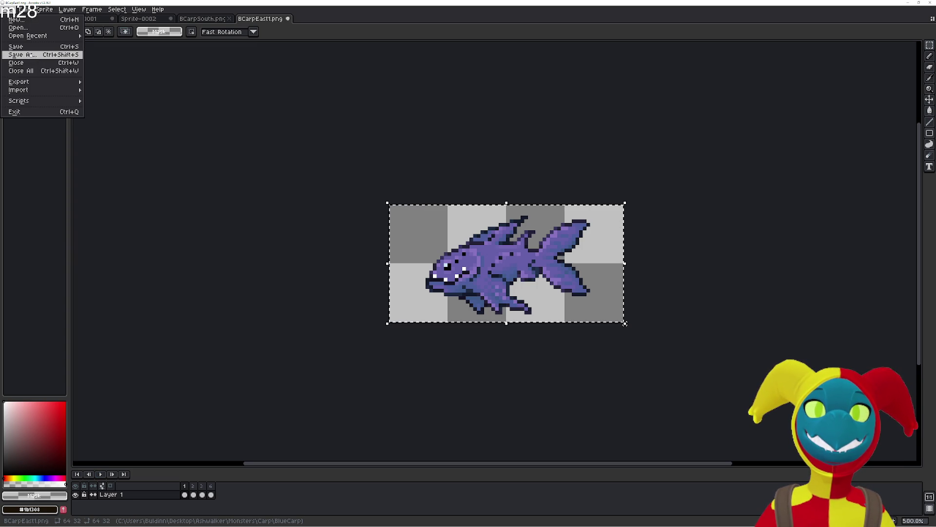
# Save the mirrored animation as BCarpWest1.png alongside BCarpEast1.png.
pyautogui.click(34, 56)
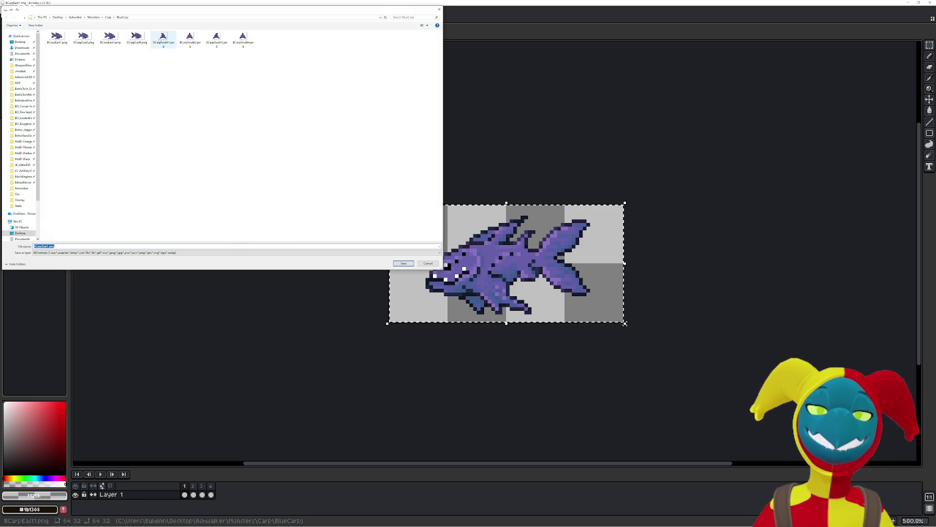
pyautogui.click(139, 38)
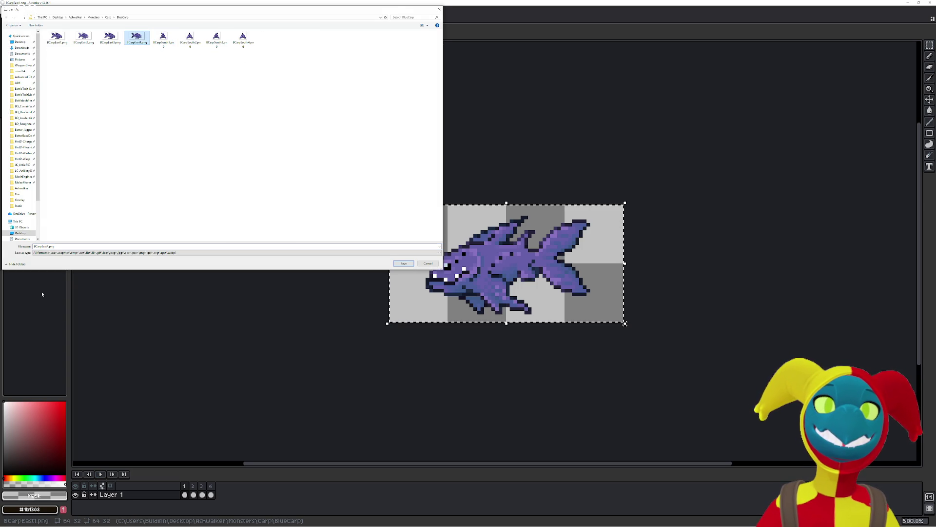
pyautogui.click(44, 246)
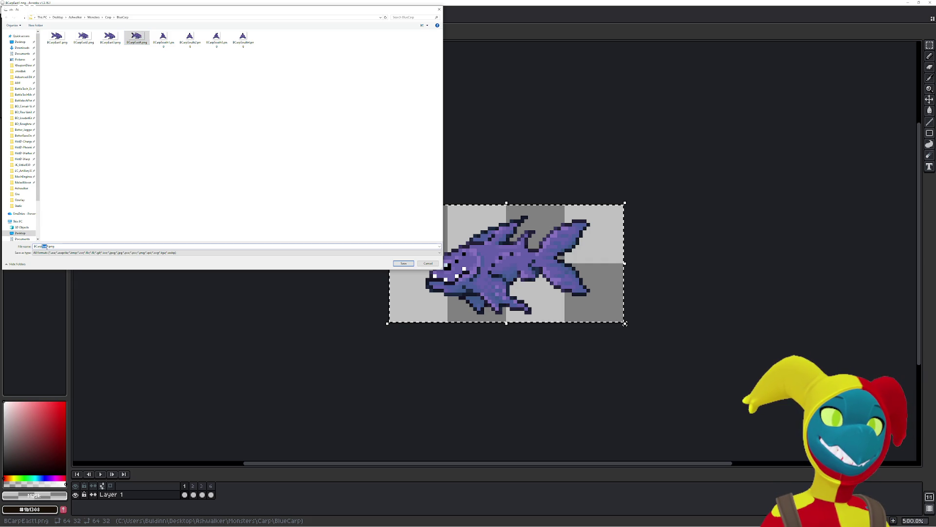
pyautogui.write('We')
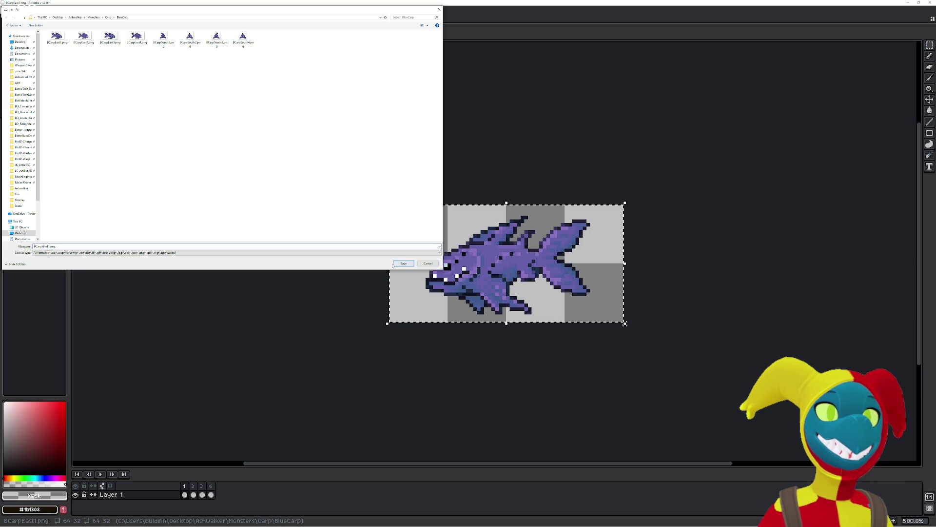
pyautogui.click(404, 263)
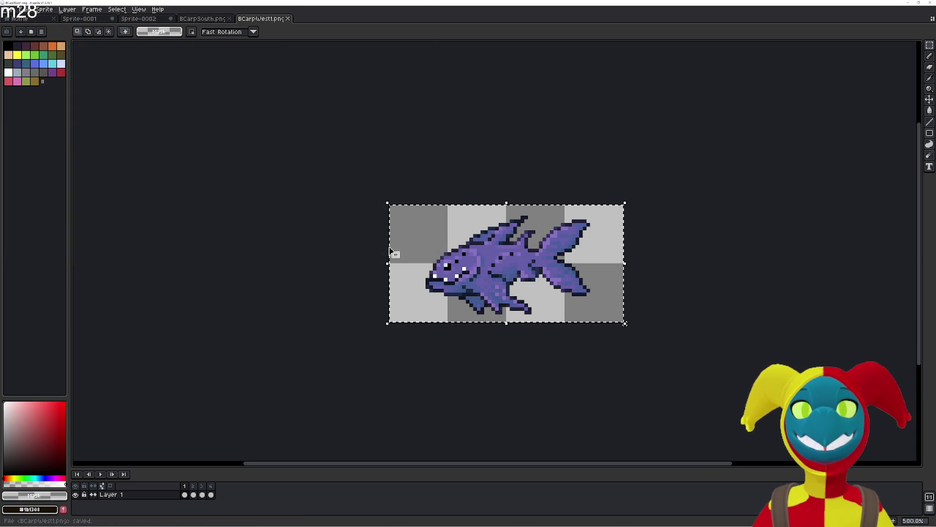
# Close the BCarpSouth.png and BCarpWest1.png files.
pyautogui.click(195, 21)
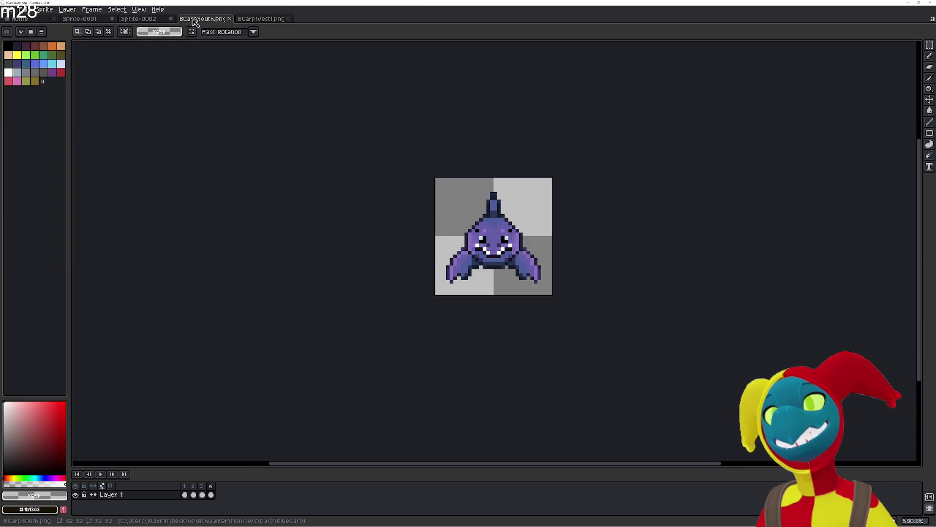
pyautogui.click(229, 18)
pyautogui.click(229, 18)
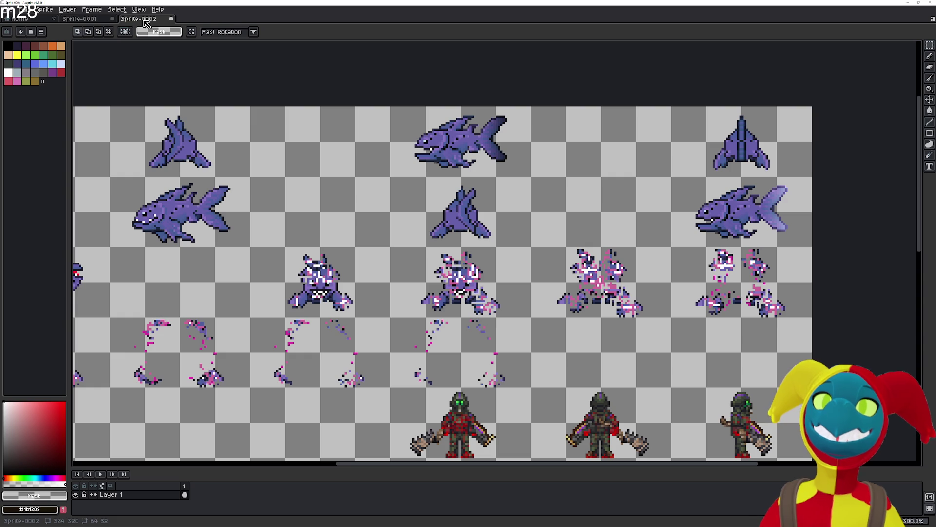
# Cut the front-facing carp in the sheet's top-right corner away.
pyautogui.moveTo(340, 195); pyautogui.dragTo(487, 203)
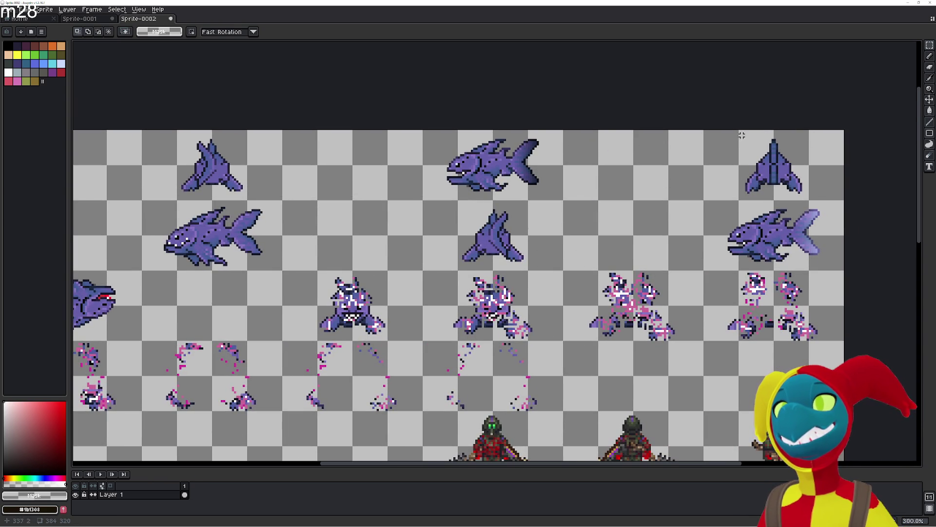
pyautogui.moveTo(740, 131); pyautogui.dragTo(807, 196)
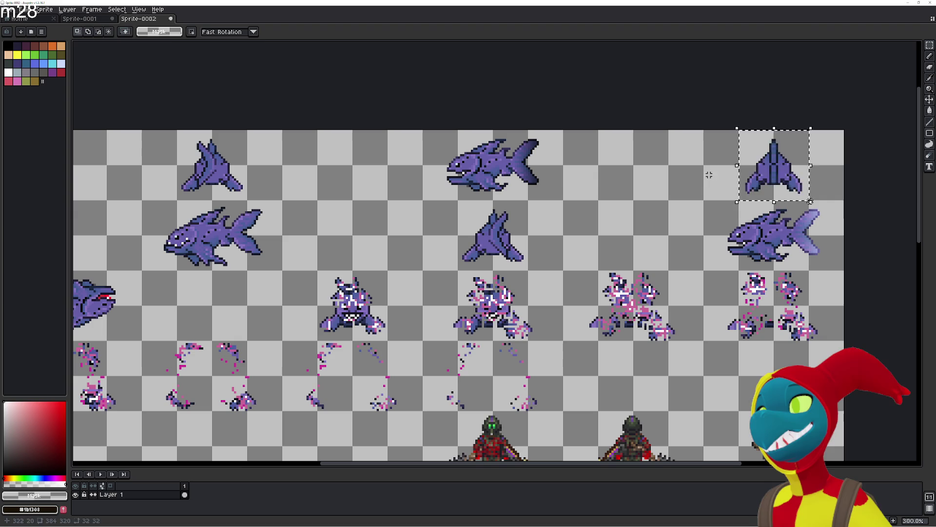
pyautogui.hotkey('ctrl', 'x')
# Create a new blank 32x32 sprite.
pyautogui.click(92, 21)
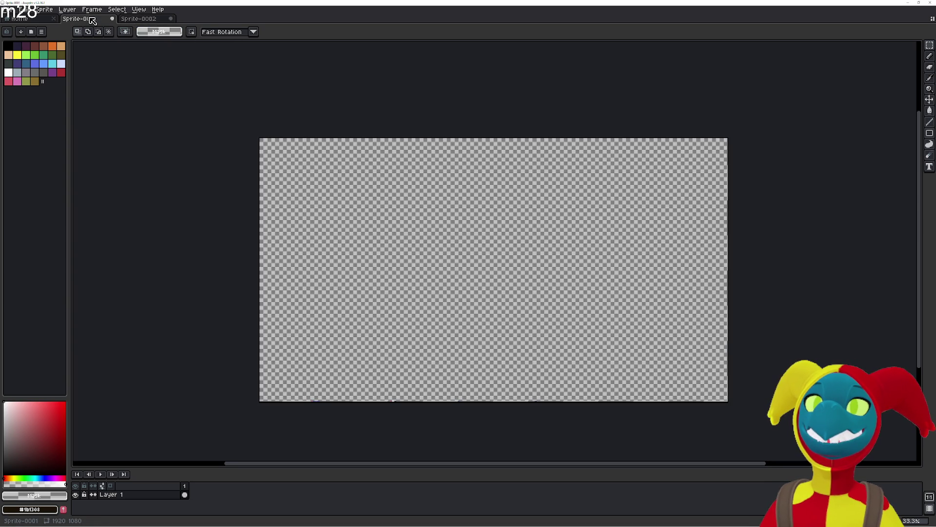
pyautogui.click(141, 19)
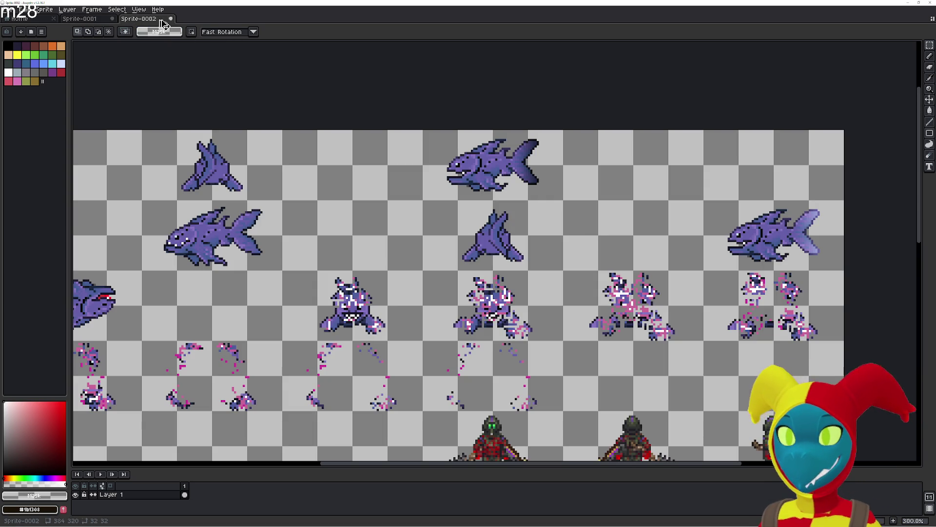
pyautogui.hotkey('ctrl', 'n')
pyautogui.click(435, 335)
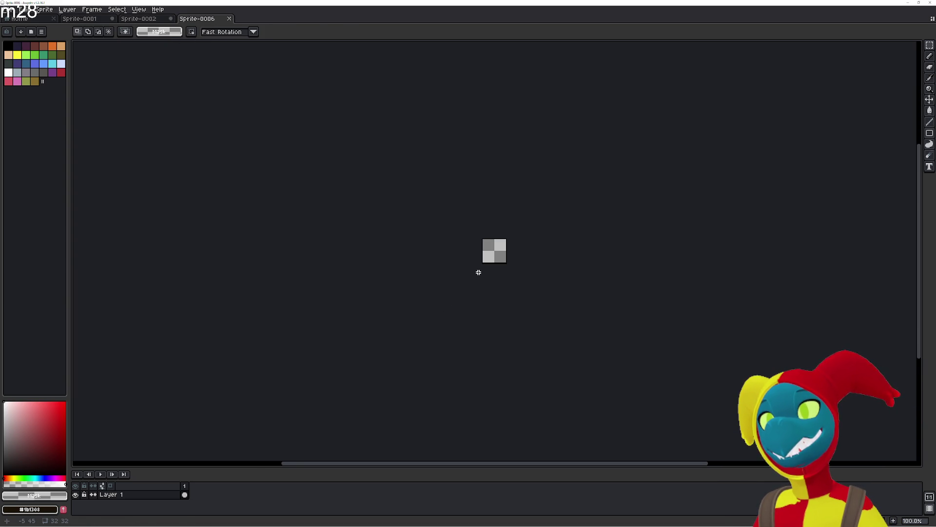
# Paste the upright purple ship into frame 1 and extend the sprite to four frames.
pyautogui.hotkey('ctrl', 'v')
pyautogui.scroll(5, 525, 201)
pyautogui.click(483, 194)
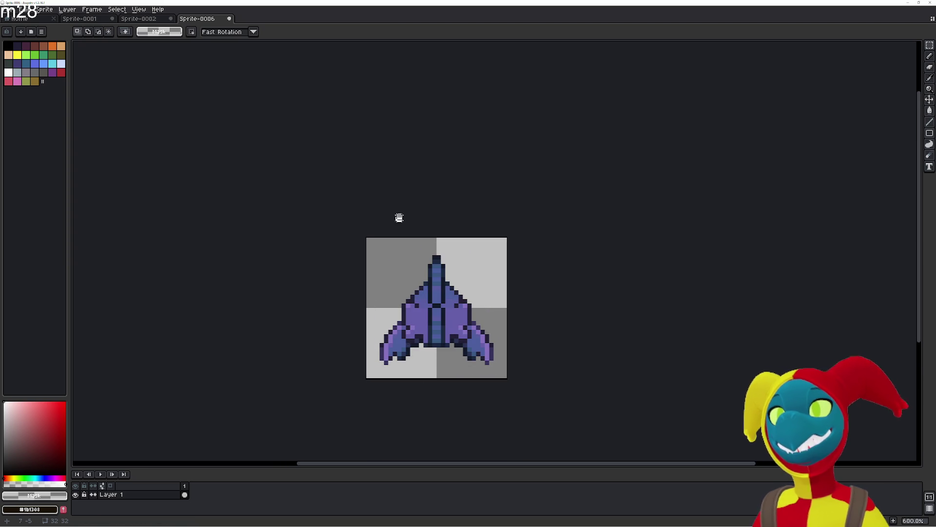
pyautogui.hotkey('alt', 'n')
pyautogui.hotkey('alt', 'n')
pyautogui.hotkey('alt', 'n')
pyautogui.click(184, 495)
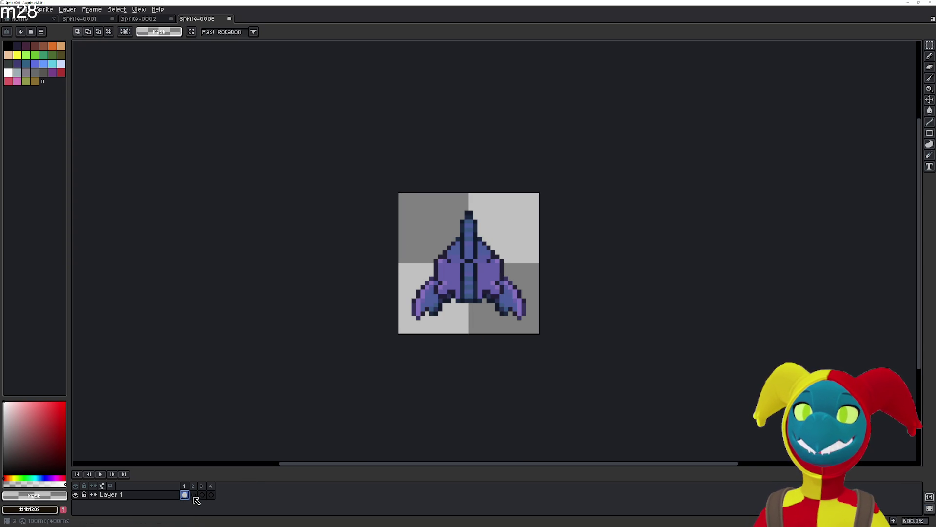
pyautogui.click(194, 494)
pyautogui.click(185, 494)
pyautogui.click(194, 495)
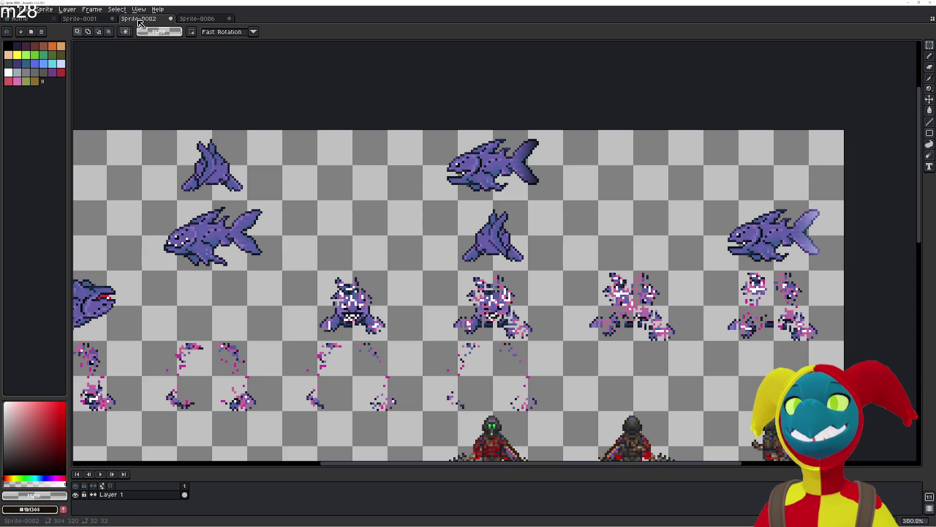
# Cut a small pose from the sprite sheet and paste it into frame 2.
pyautogui.click(140, 19)
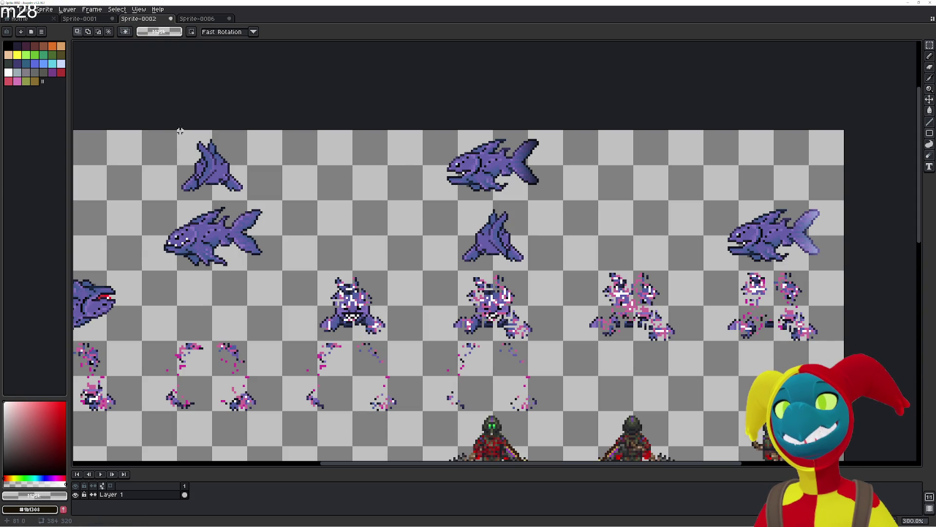
pyautogui.moveTo(178, 131); pyautogui.dragTo(244, 199)
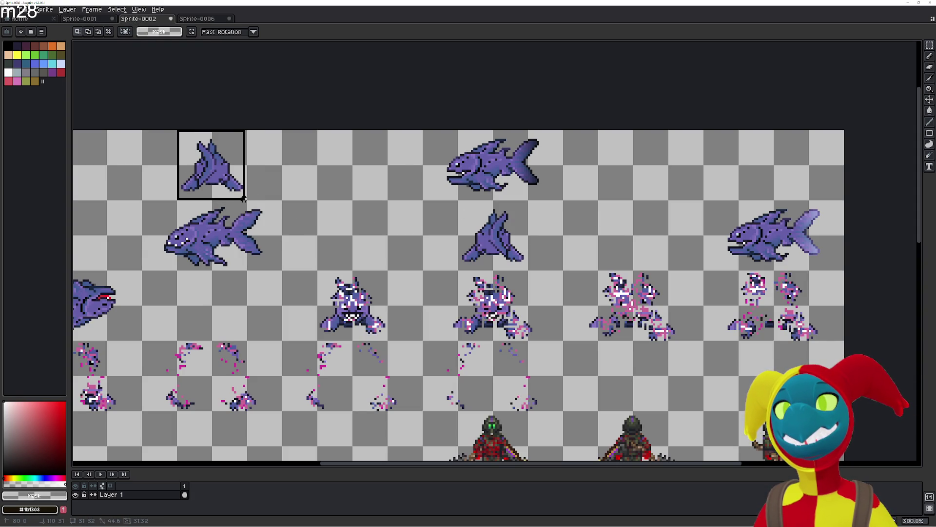
pyautogui.hotkey('ctrl', 'x')
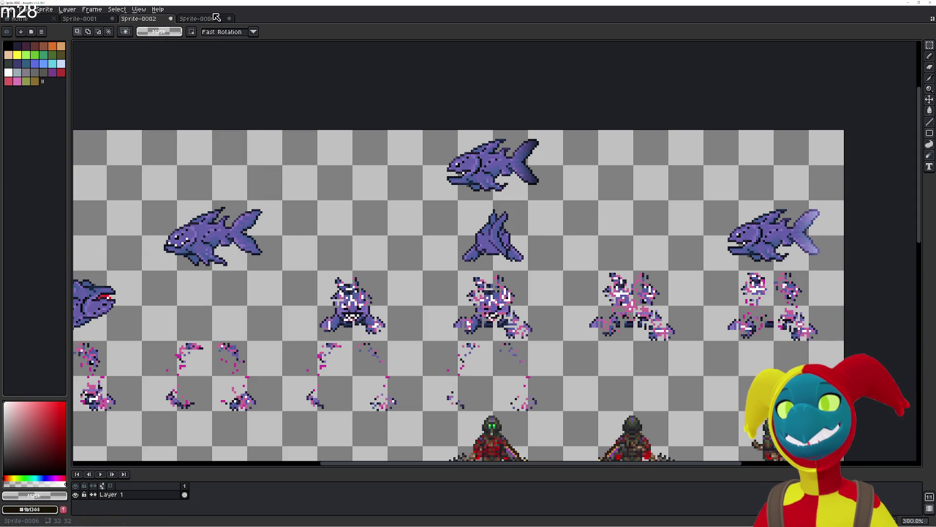
pyautogui.click(210, 18)
pyautogui.hotkey('ctrl', 'v')
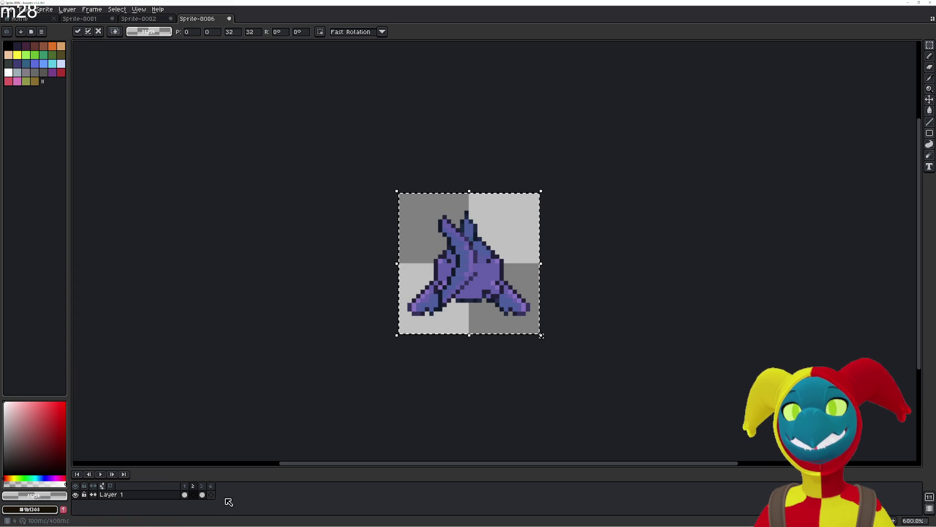
pyautogui.click(210, 497)
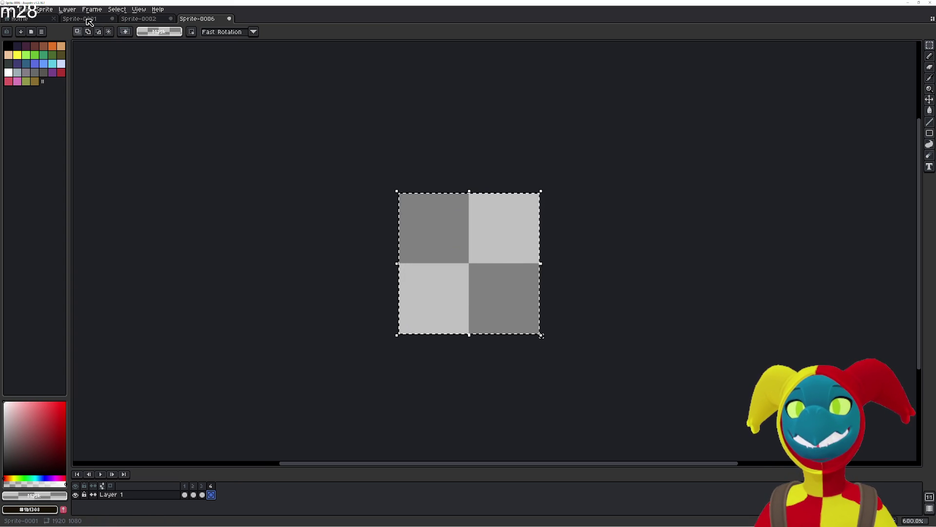
# Select another pose on the sheet and paste it into a later frame.
pyautogui.click(91, 20)
pyautogui.click(130, 22)
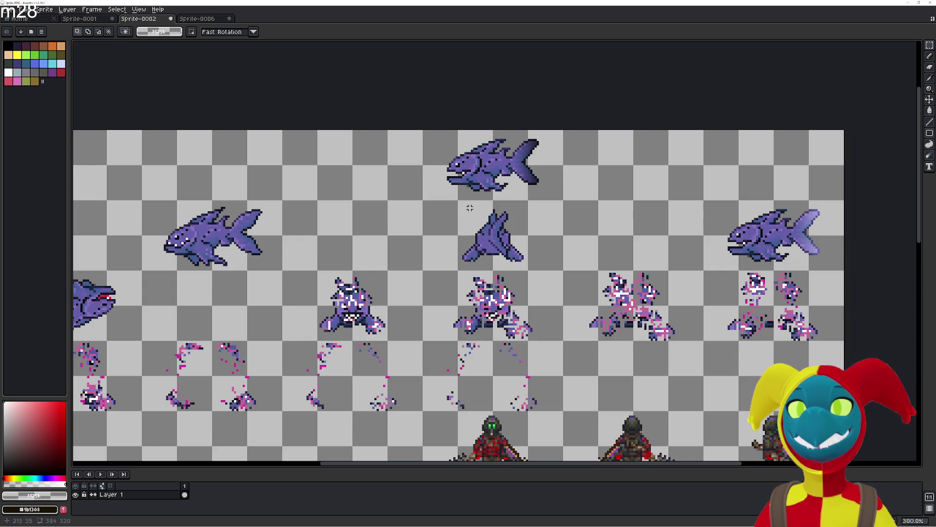
pyautogui.moveTo(459, 201); pyautogui.dragTo(521, 256)
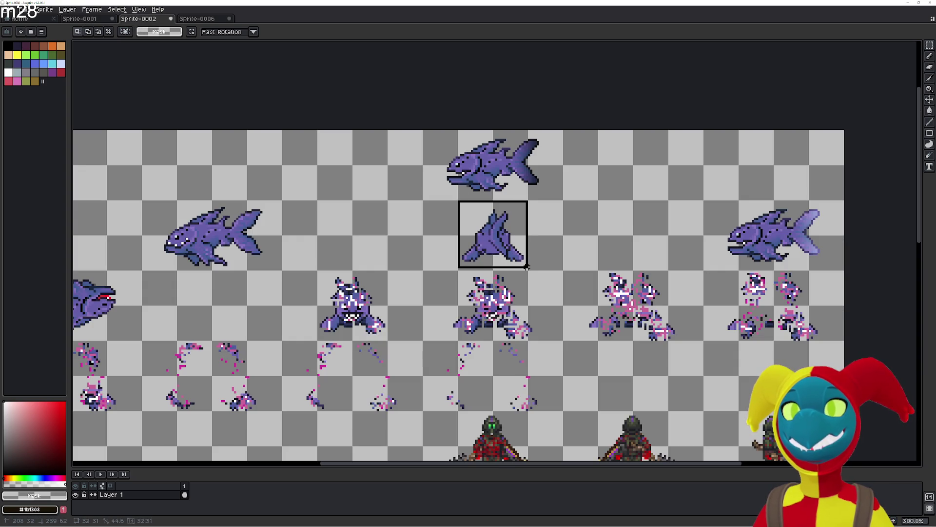
pyautogui.click(210, 19)
pyautogui.hotkey('ctrl', 'v')
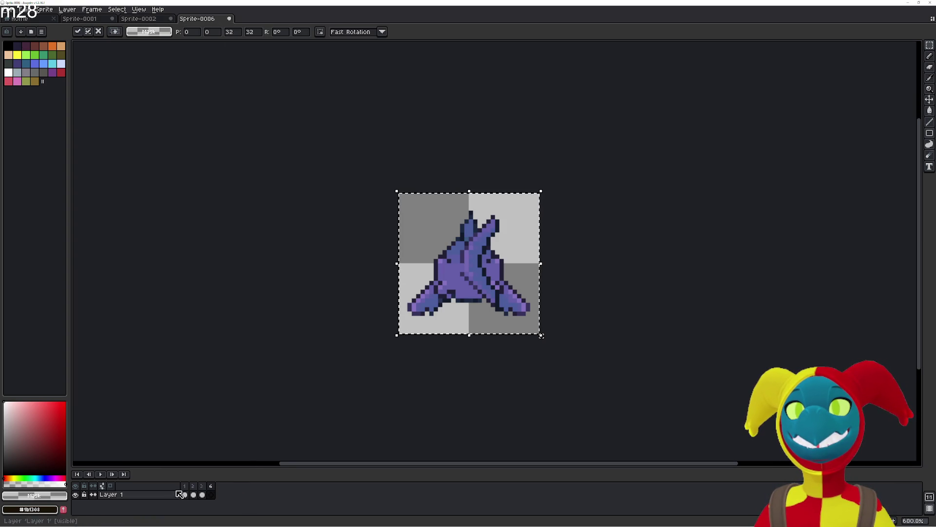
# Give all four frames a 250 ms duration and preview the one-second loop.
pyautogui.press('p')
pyautogui.write('250')
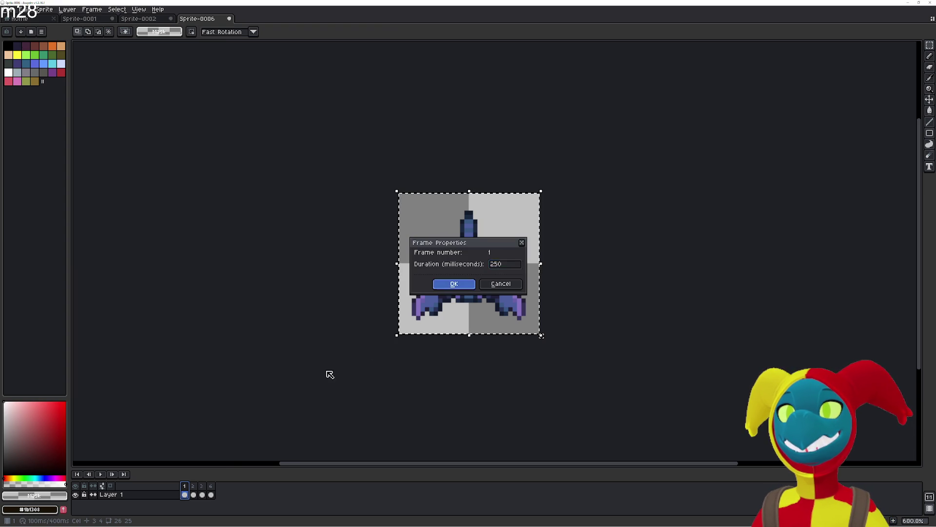
pyautogui.press('Return')
pyautogui.press('Right')
pyautogui.press('p')
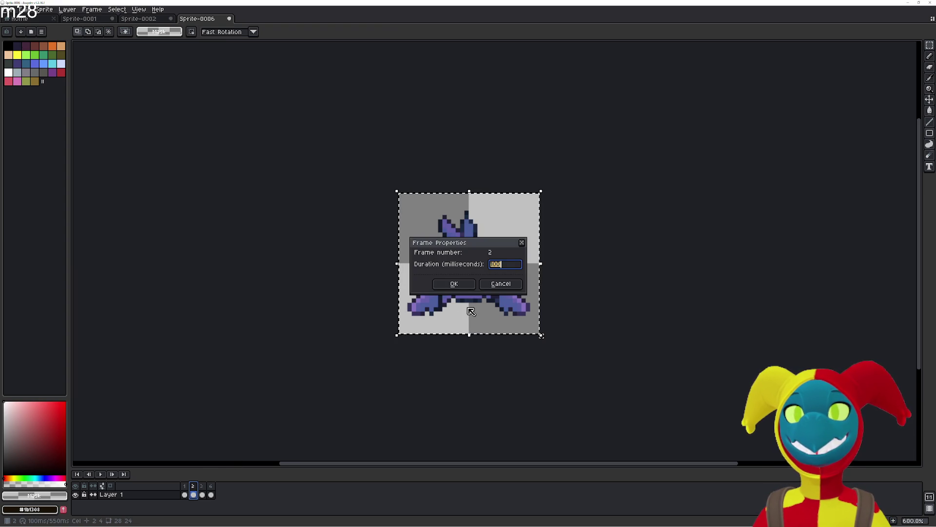
pyautogui.press('Return')
pyautogui.click(202, 494)
pyautogui.write('p250')
pyautogui.press('Return')
pyautogui.click(211, 494)
pyautogui.write('p250')
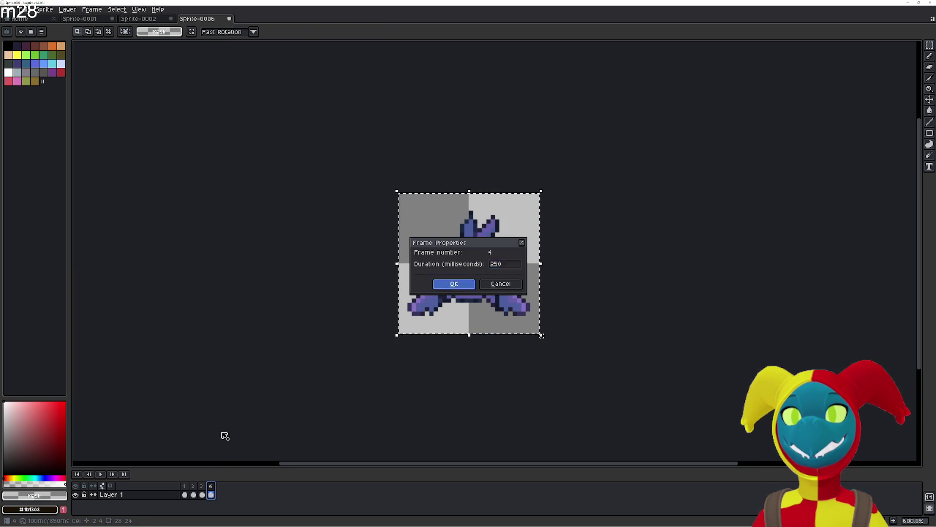
pyautogui.press('Return')
pyautogui.click(100, 474)
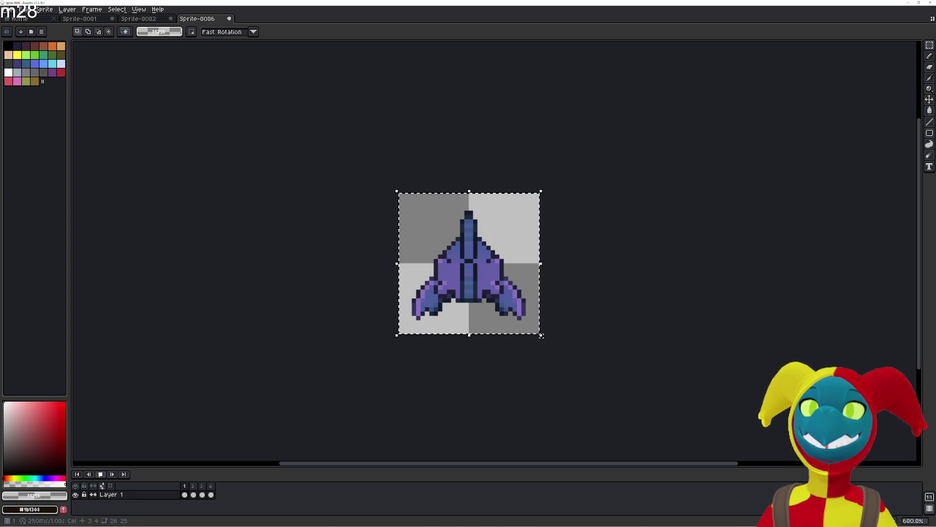
pyautogui.click(10, 9)
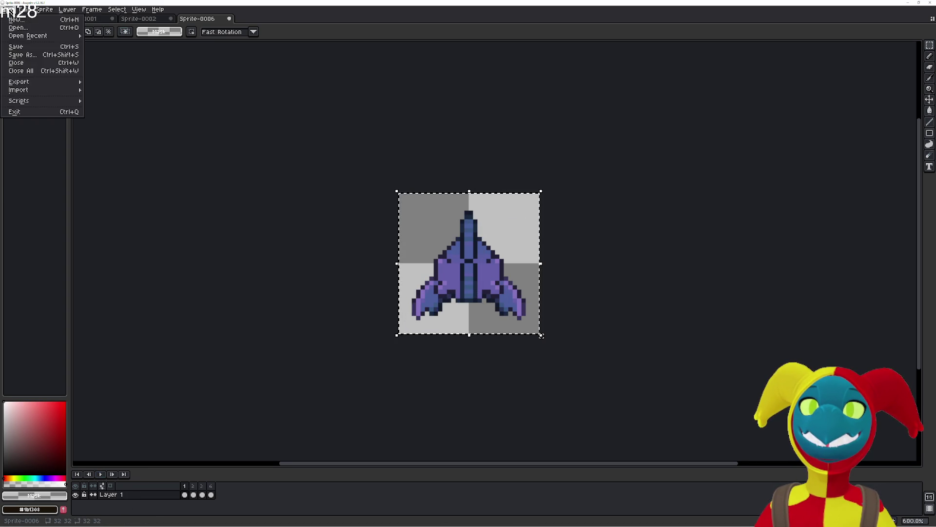
# Save the animation as BCarpNorth1.png in BlueCarp by changing South to North in BCarpSouth1.
pyautogui.click(20, 54)
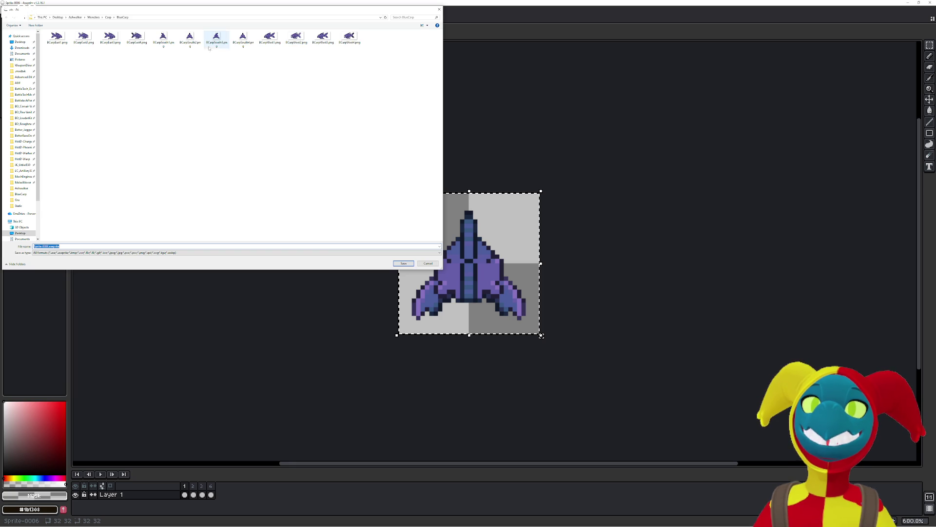
pyautogui.click(165, 40)
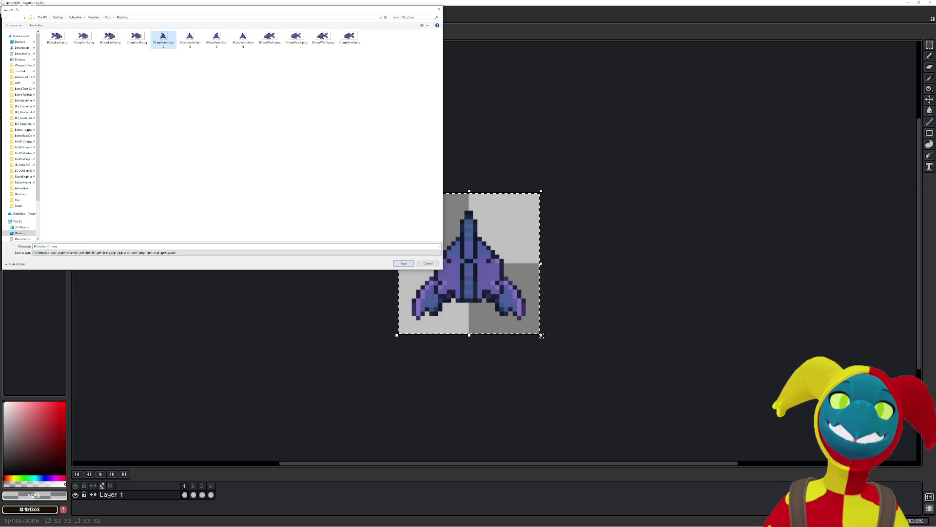
pyautogui.doubleClick(49, 247)
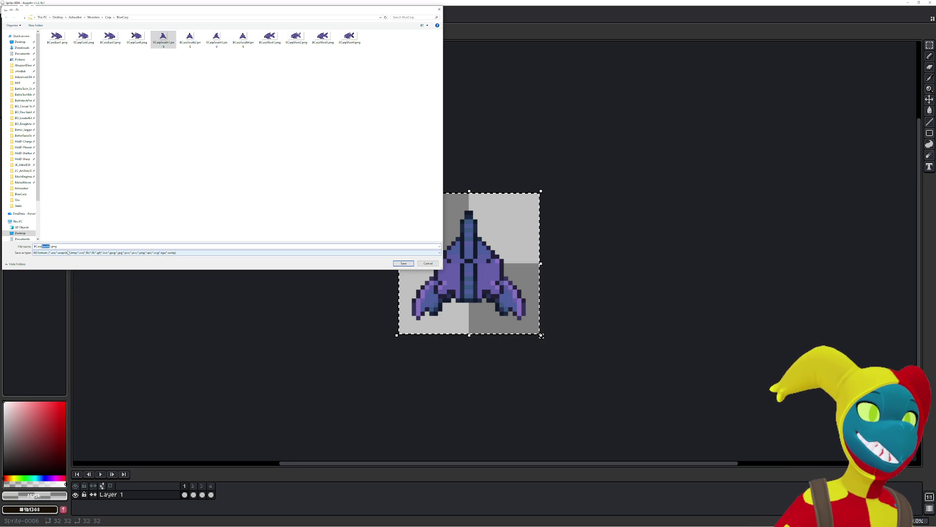
pyautogui.write('North')
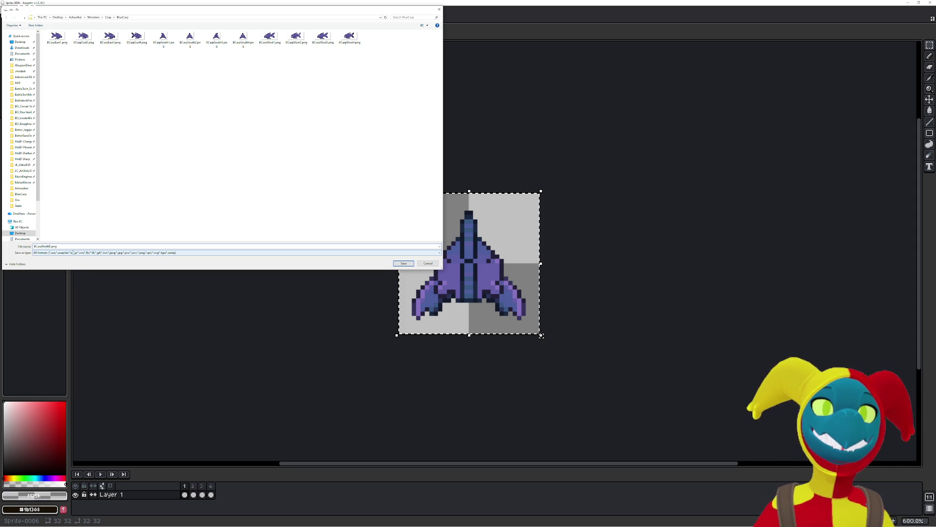
pyautogui.press('Return')
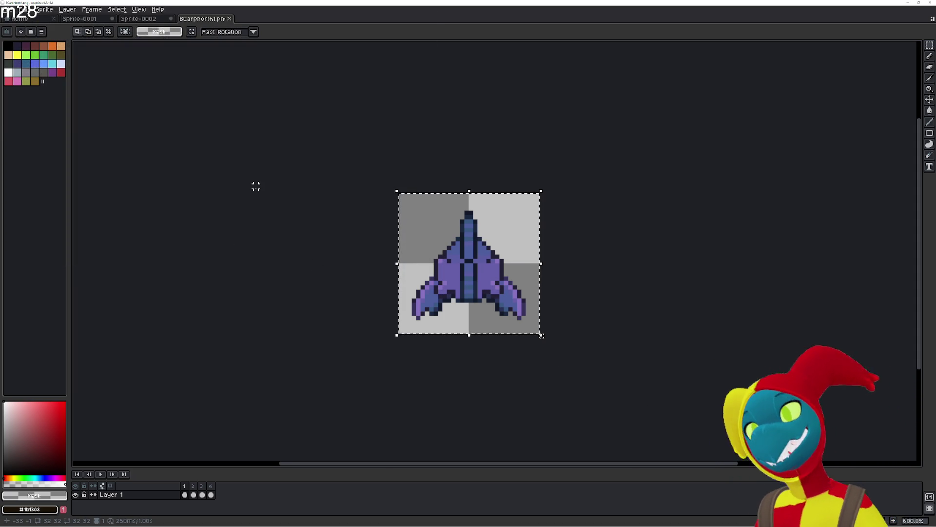
# Check GDevelop's empty Title Screen scene, then return to Aseprite's blank Sprite-0001 canvas.
pyautogui.hotkey('alt', 'Tab')
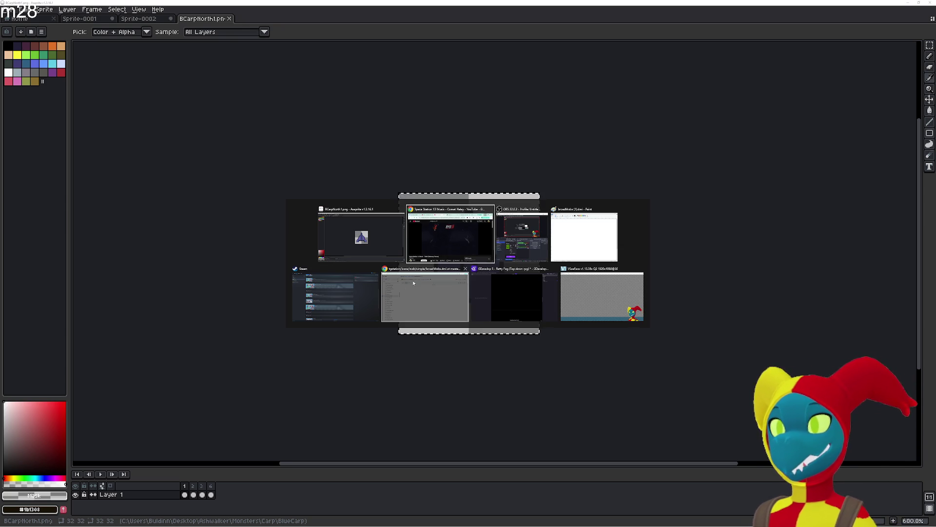
pyautogui.click(527, 291)
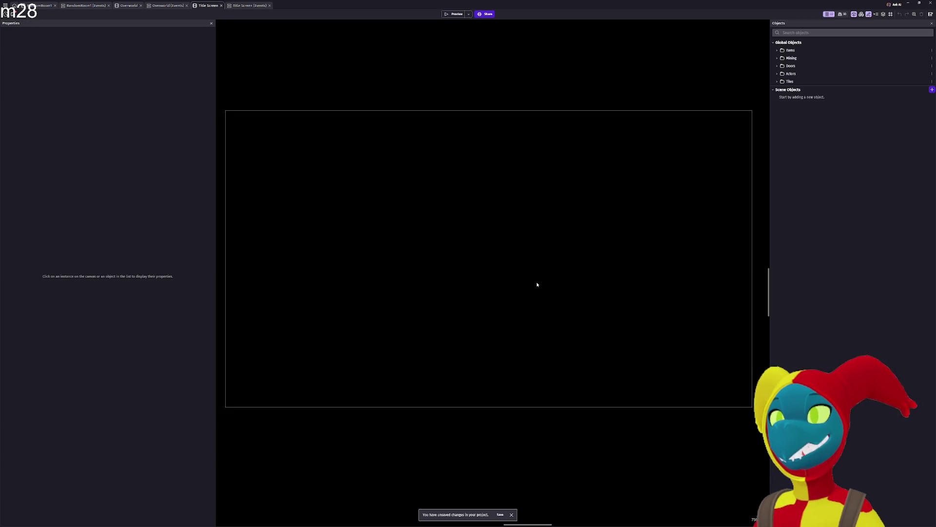
pyautogui.hotkey('alt', 'Tab')
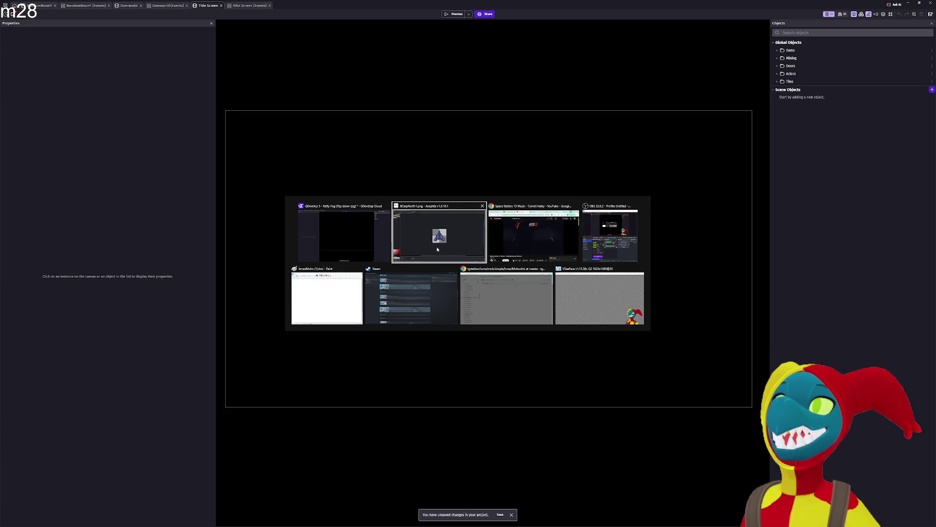
pyautogui.click(483, 251)
pyautogui.click(88, 18)
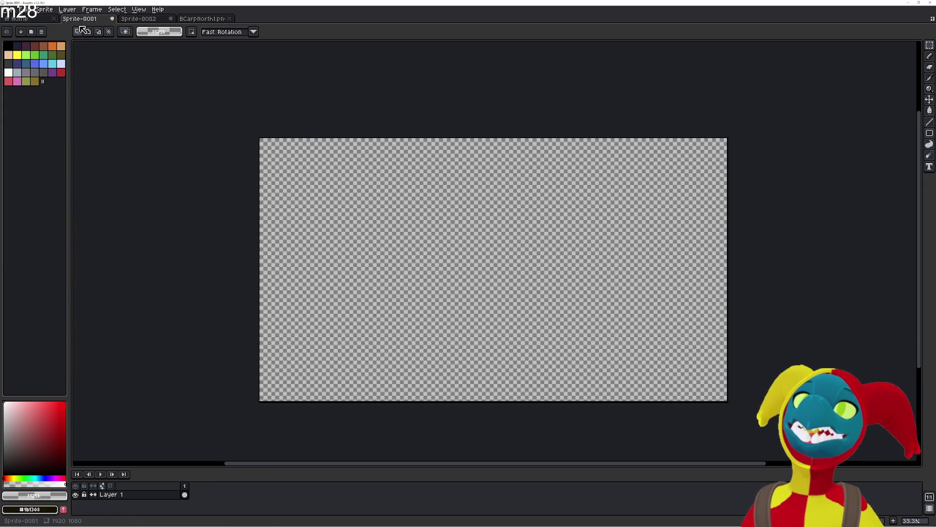
pyautogui.click(155, 20)
pyautogui.scroll(-5, 371, 209)
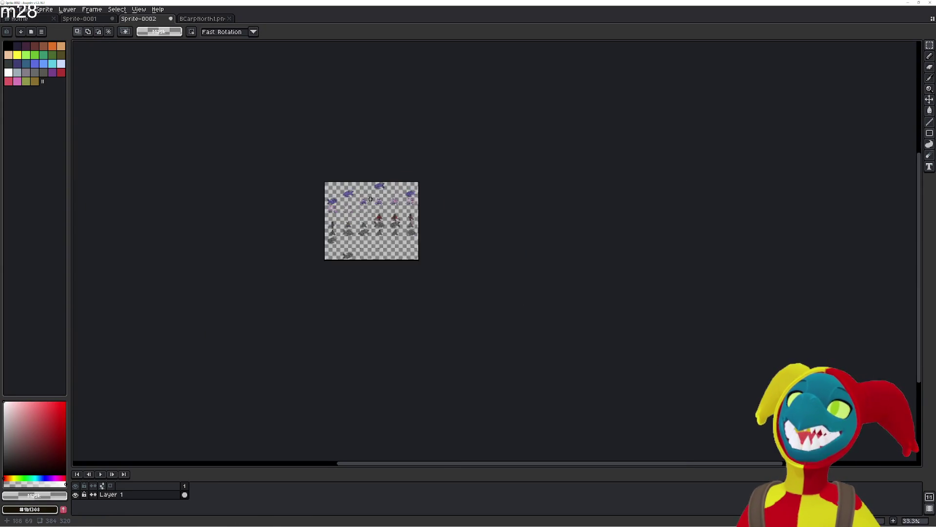
pyautogui.scroll(4, 371, 199)
pyautogui.moveTo(383, 226); pyautogui.dragTo(404, 148)
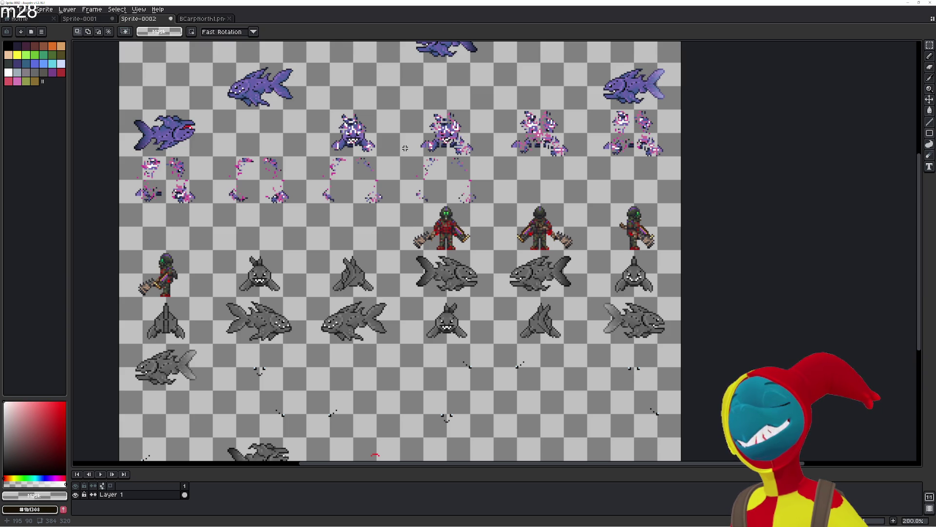
pyautogui.moveTo(405, 148); pyautogui.dragTo(435, 164)
pyautogui.scroll(-2, 436, 164)
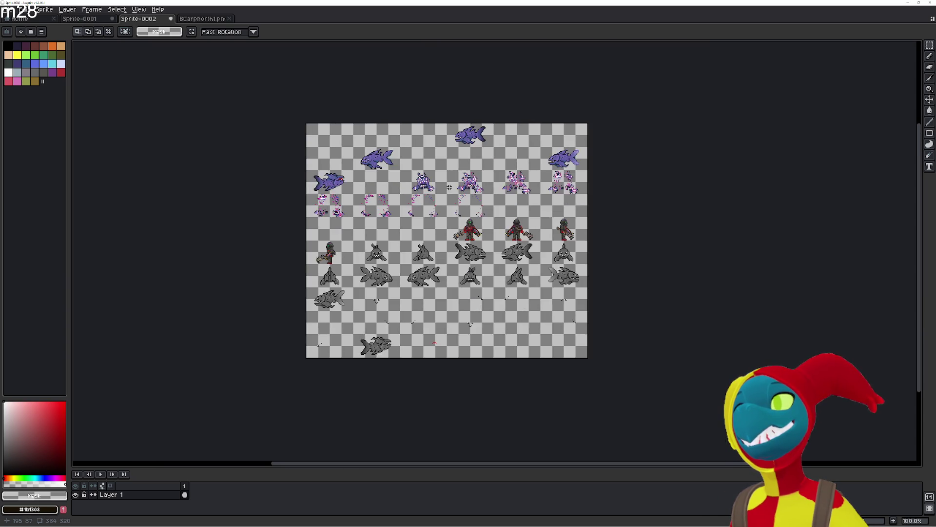
pyautogui.scroll(2, 435, 164)
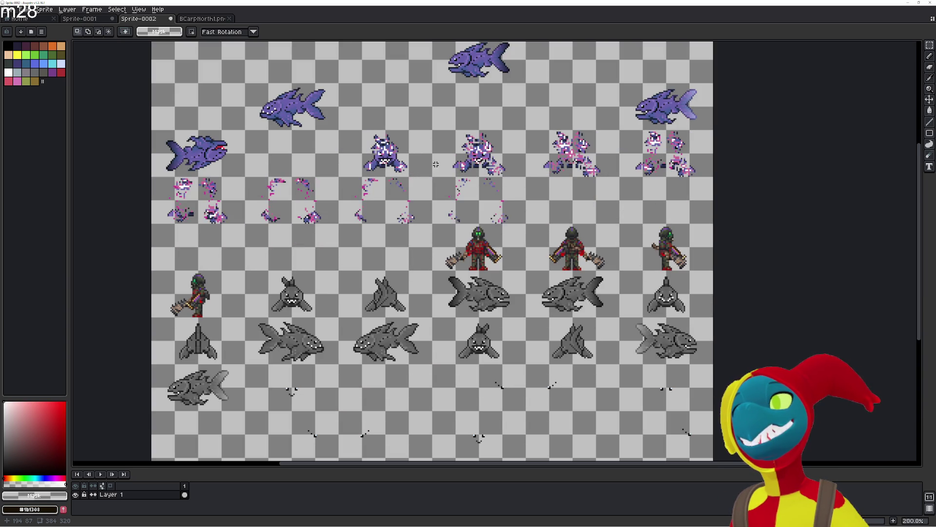
pyautogui.click(103, 20)
pyautogui.click(129, 20)
pyautogui.hotkey('alt', 'Tab')
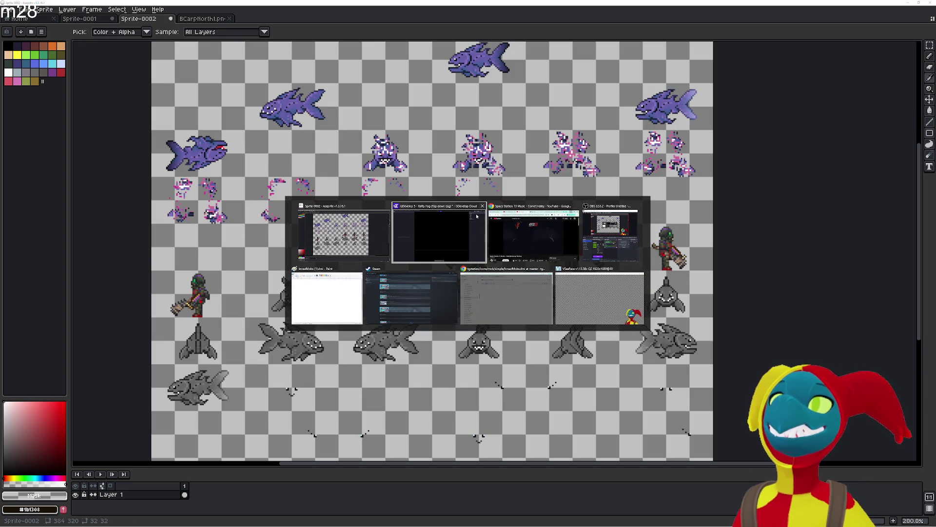
pyautogui.click(341, 234)
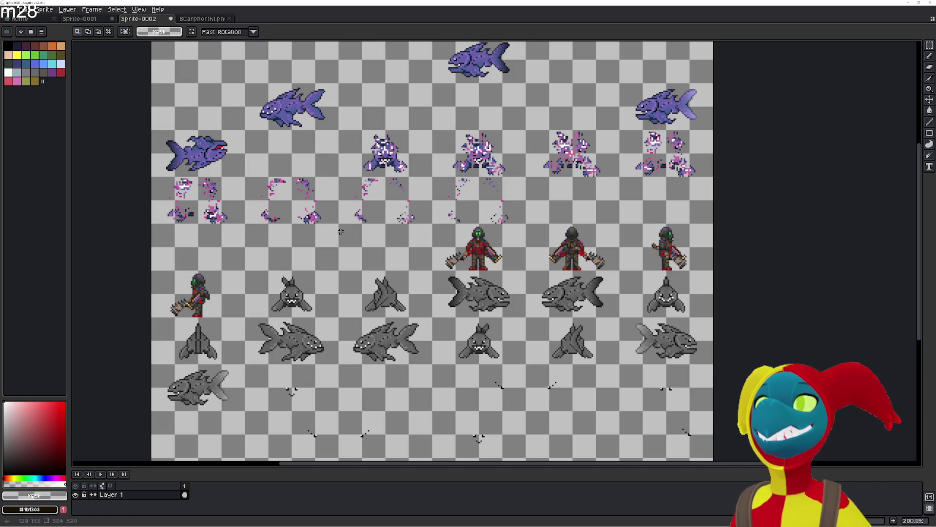
pyautogui.hotkey('alt', 'Tab')
pyautogui.click(419, 247)
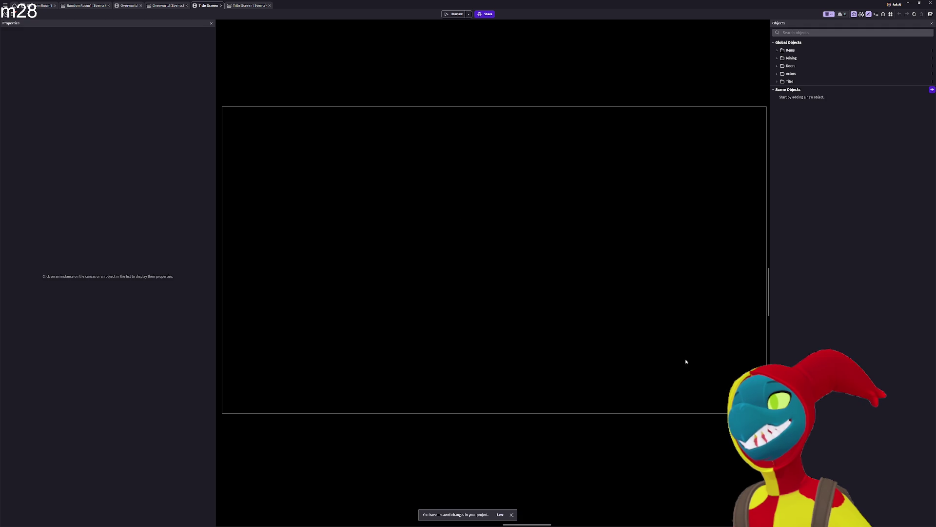
pyautogui.hotkey('alt', 'Tab')
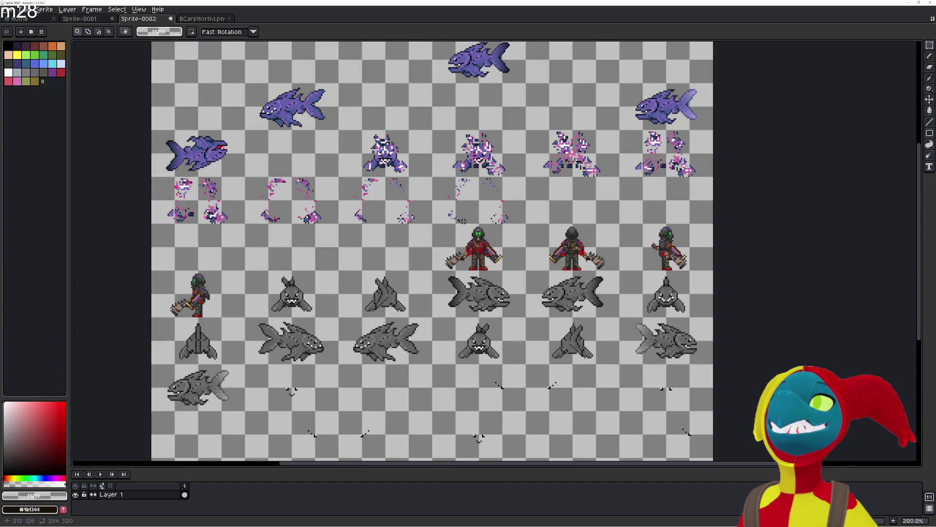
pyautogui.hotkey('ctrl', 'n')
# Create a new 1280x720 sprite with a black background.
pyautogui.write('1280')
pyautogui.press('Tab')
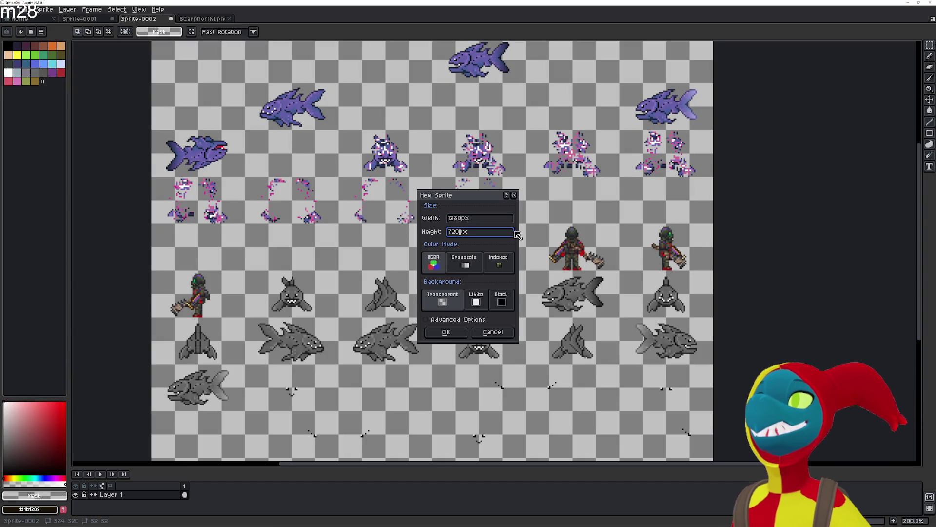
pyautogui.click(501, 301)
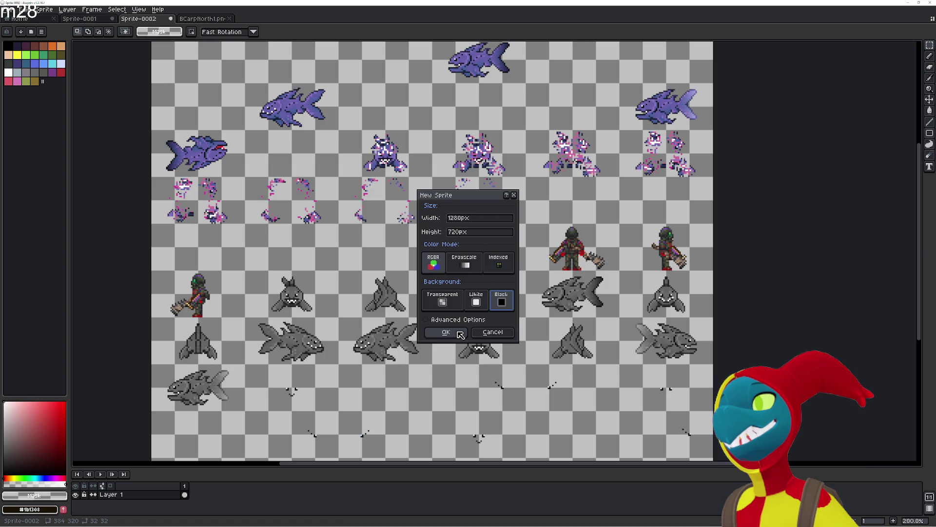
pyautogui.click(459, 334)
pyautogui.scroll(-4, 408, 274)
pyautogui.scroll(1, 410, 274)
pyautogui.scroll(2, 409, 274)
pyautogui.scroll(-1, 409, 274)
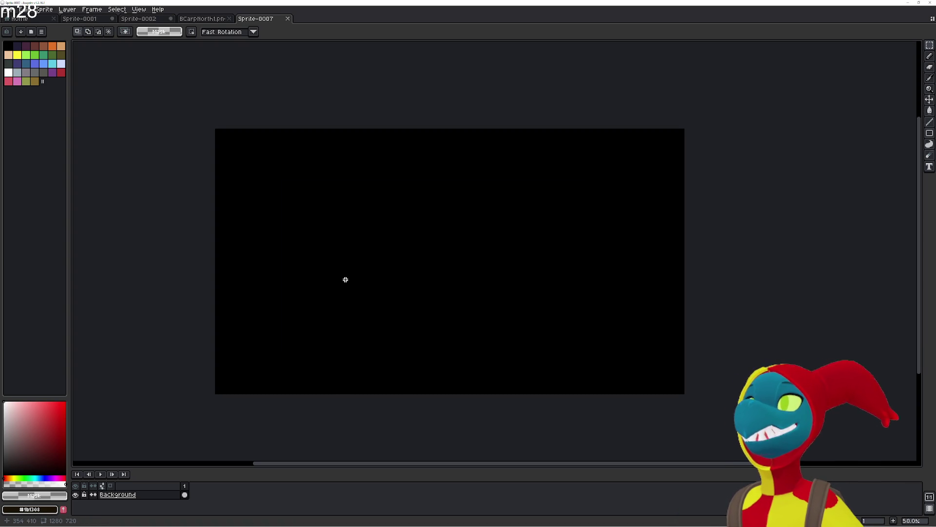
# Add Layer 1 above Background, choose red and switch to the pencil.
pyautogui.click(150, 494)
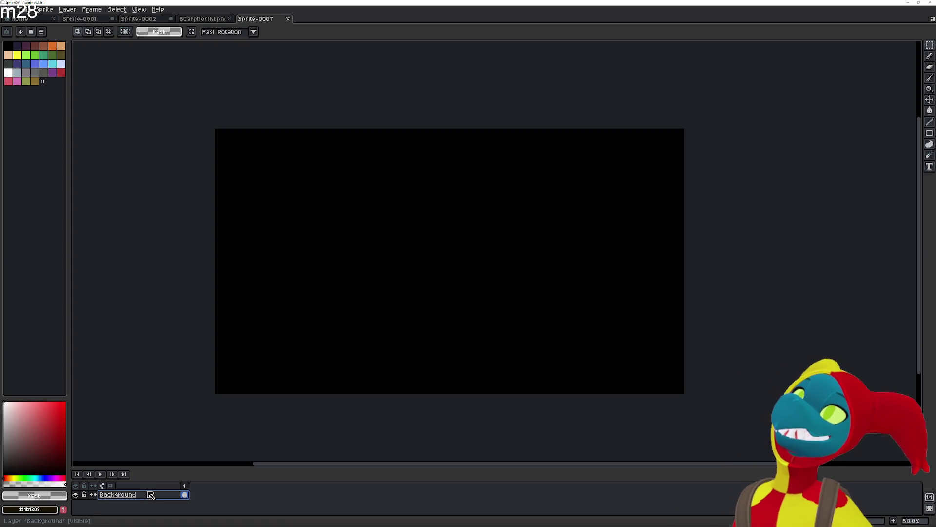
pyautogui.hotkey('shift', 'n')
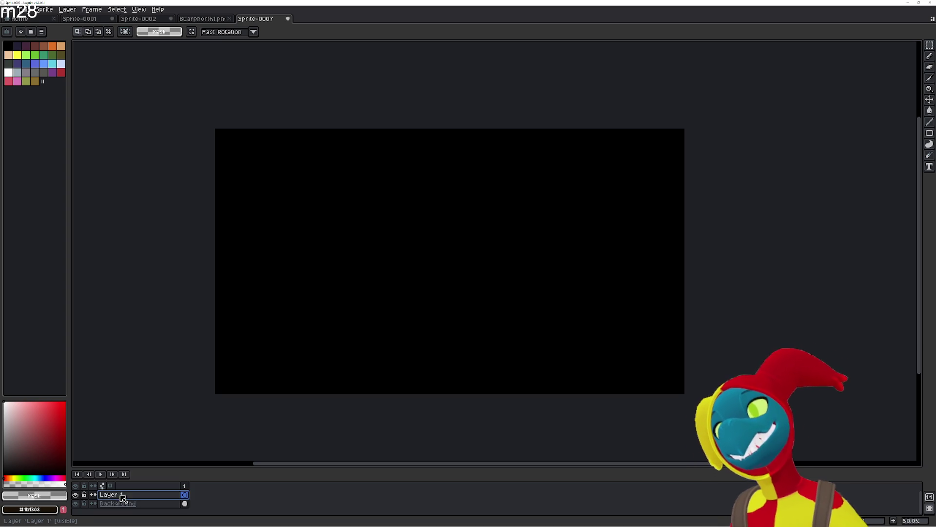
pyautogui.click(184, 494)
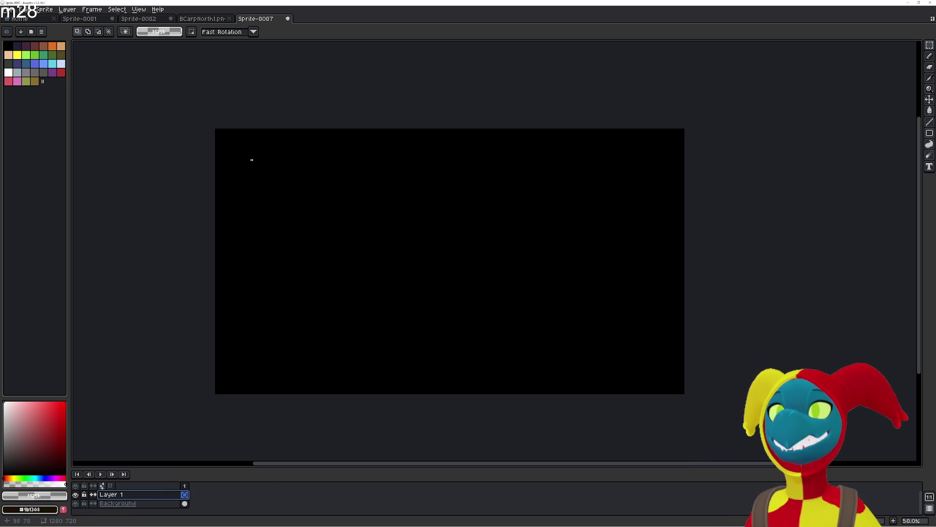
pyautogui.click(60, 72)
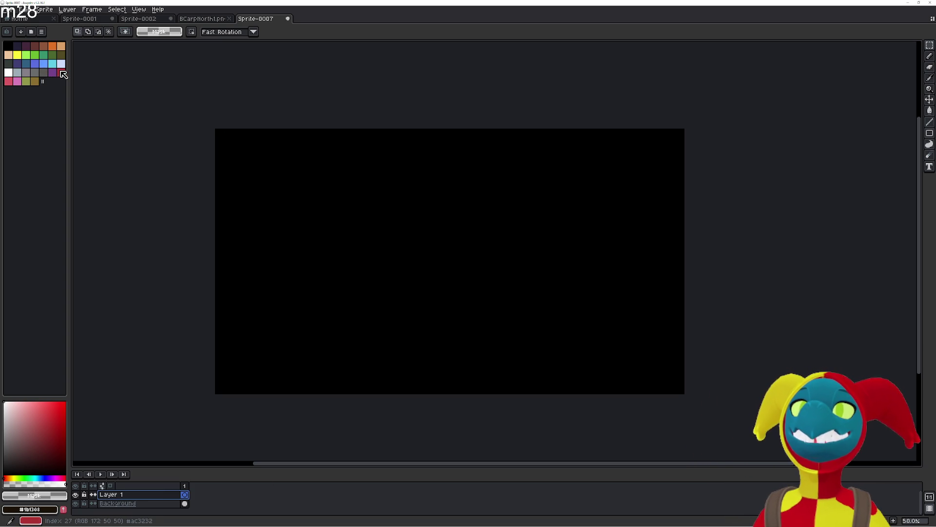
pyautogui.scroll(1, 405, 221)
pyautogui.scroll(-1, 410, 222)
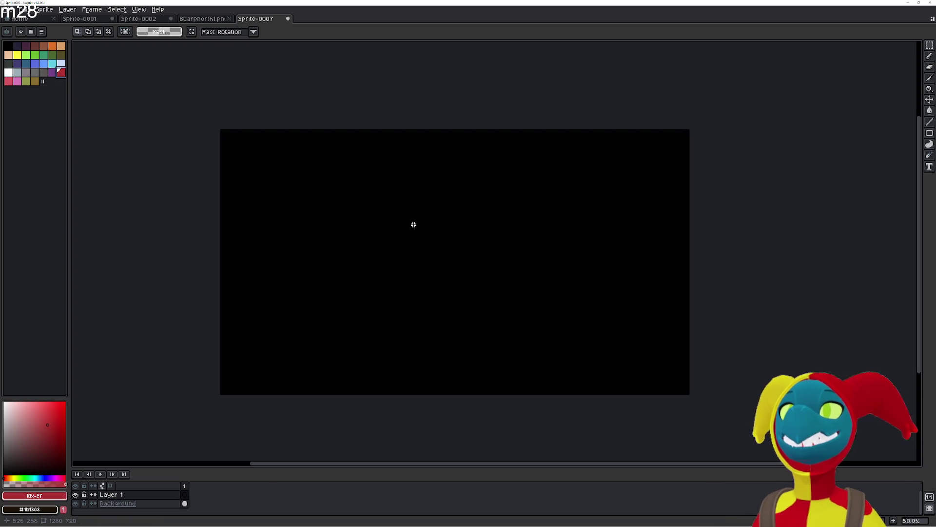
pyautogui.press('b')
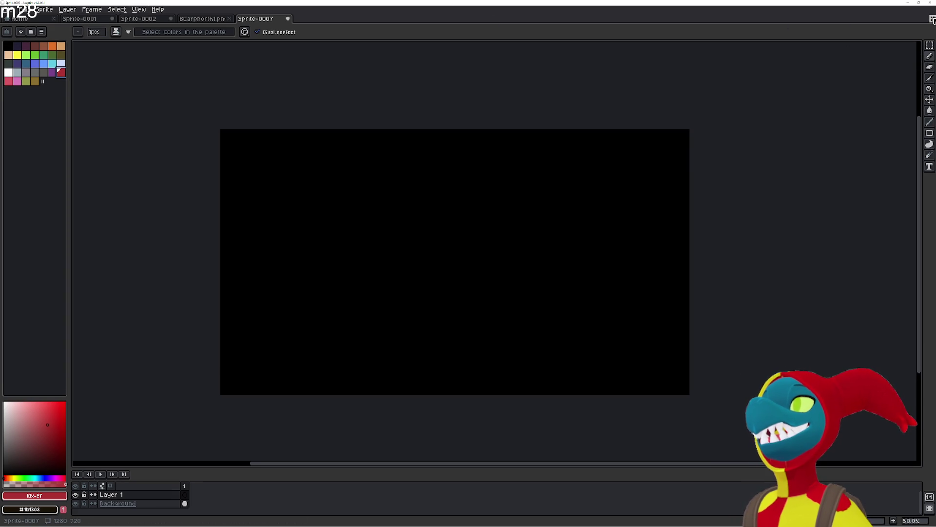
# Move the palette panel around, then reset the workspace layout to default.
pyautogui.click(29, 19)
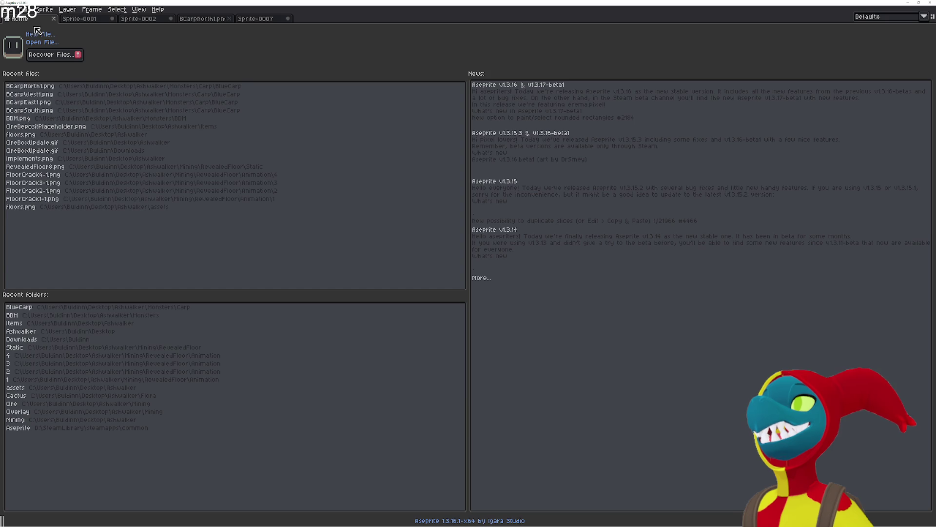
pyautogui.click(261, 18)
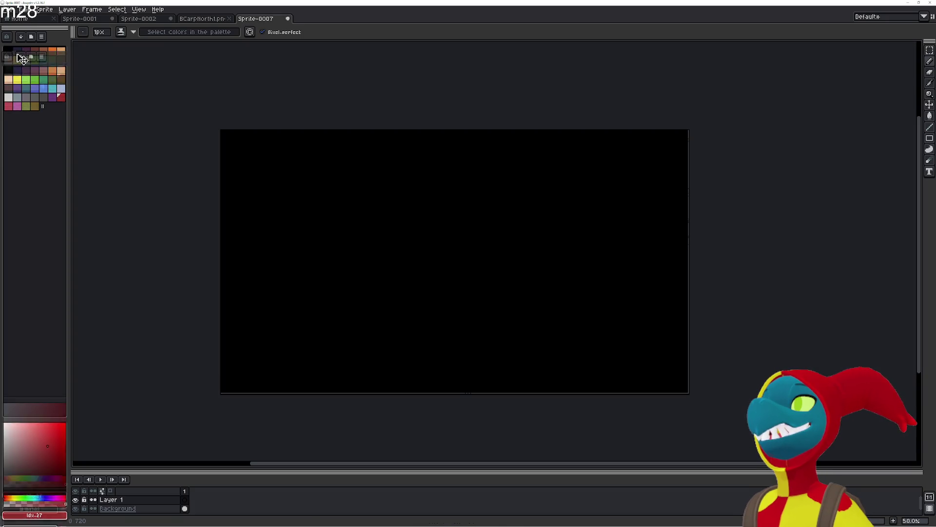
pyautogui.moveTo(27, 36); pyautogui.dragTo(170, 22)
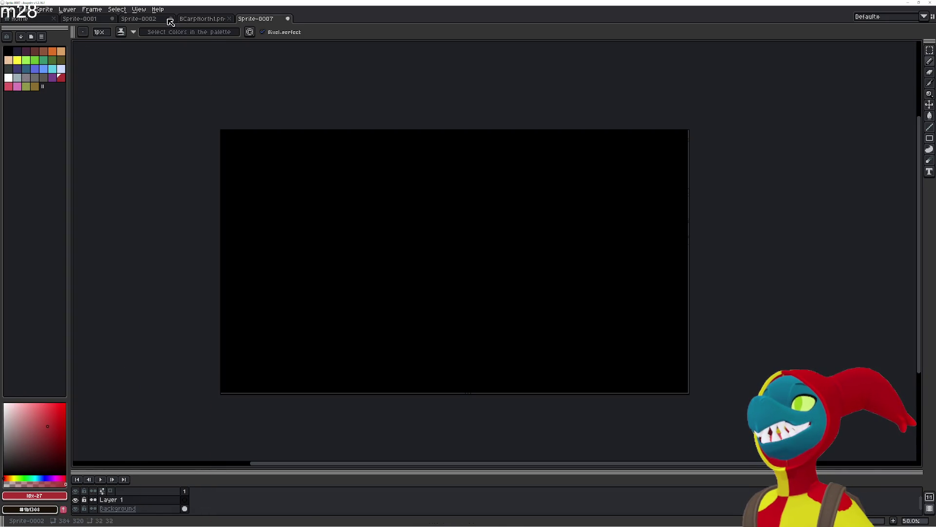
pyautogui.moveTo(58, 34); pyautogui.dragTo(908, 29)
pyautogui.moveTo(908, 187)
pyautogui.mouseDown()
pyautogui.moveTo(5, 186)
pyautogui.moveTo(65, 118)
pyautogui.mouseUp()
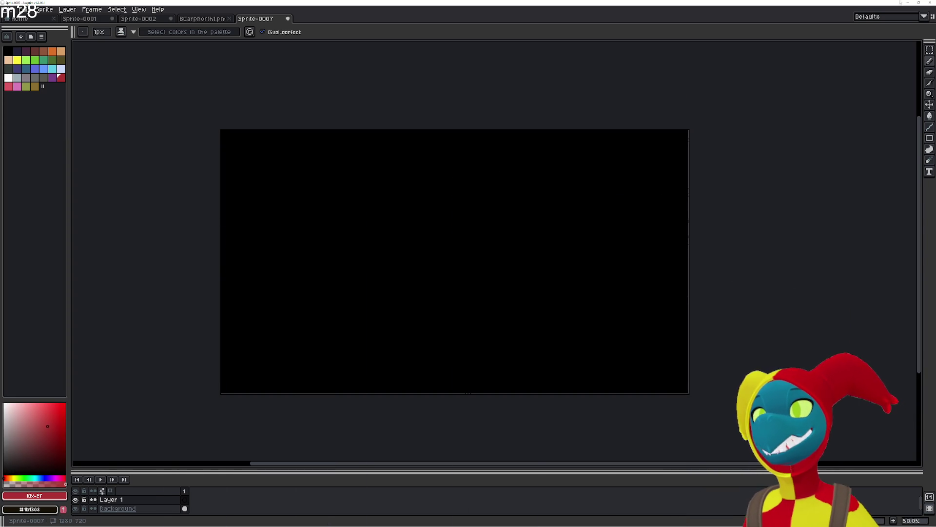
pyautogui.click(932, 18)
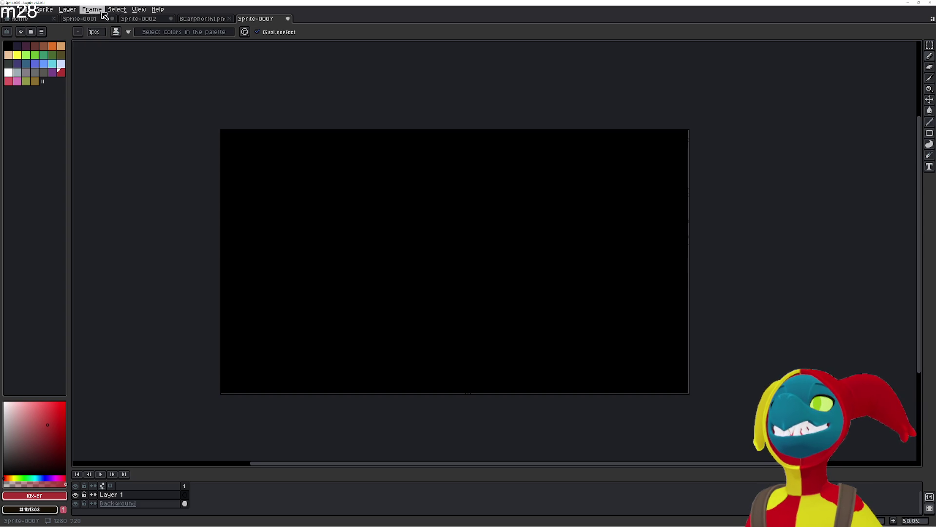
# Return to Sprite-0007 via Sprite-0002 and open the display options.
pyautogui.click(140, 18)
pyautogui.click(268, 19)
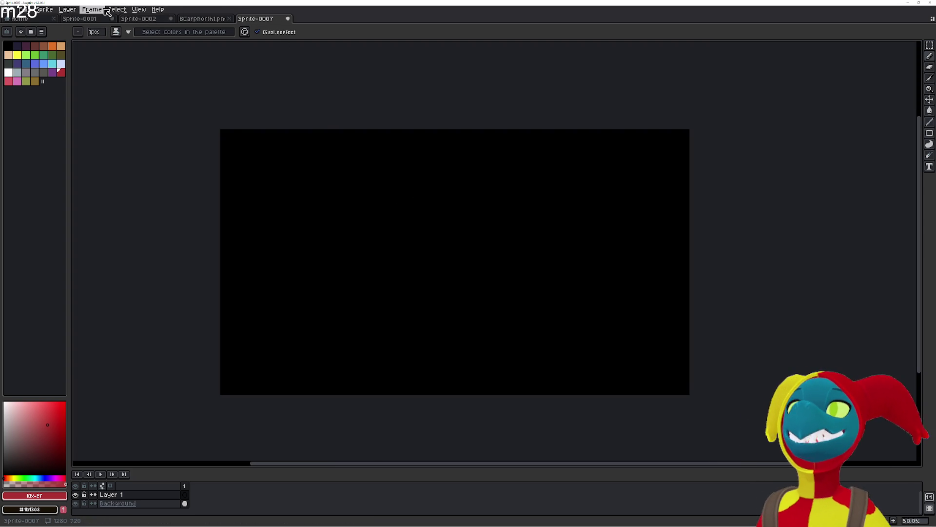
pyautogui.click(138, 9)
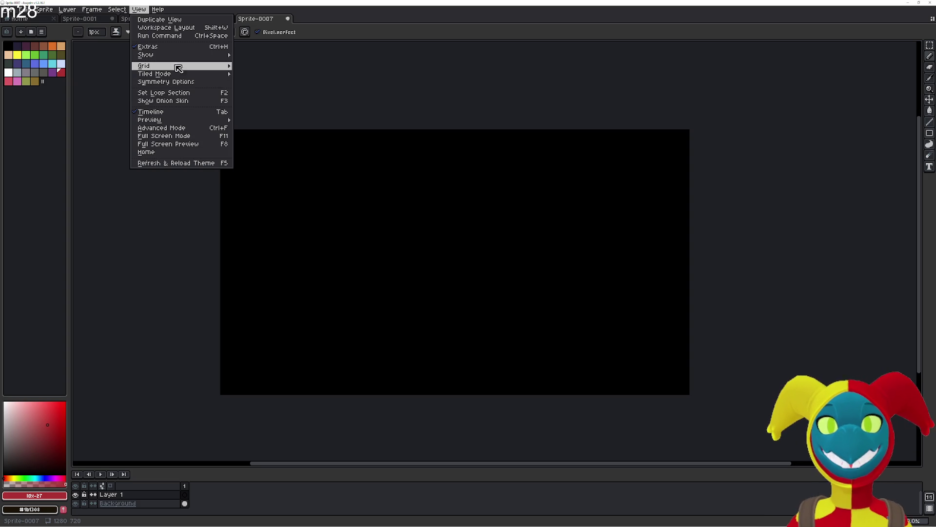
# Set the canvas grid to 32 by 32 cells.
pyautogui.moveTo(181, 66)
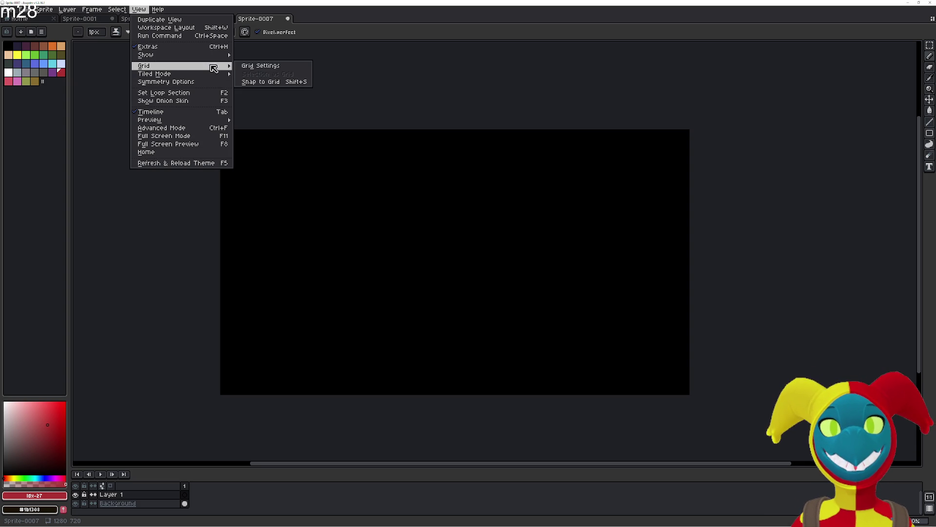
pyautogui.click(260, 66)
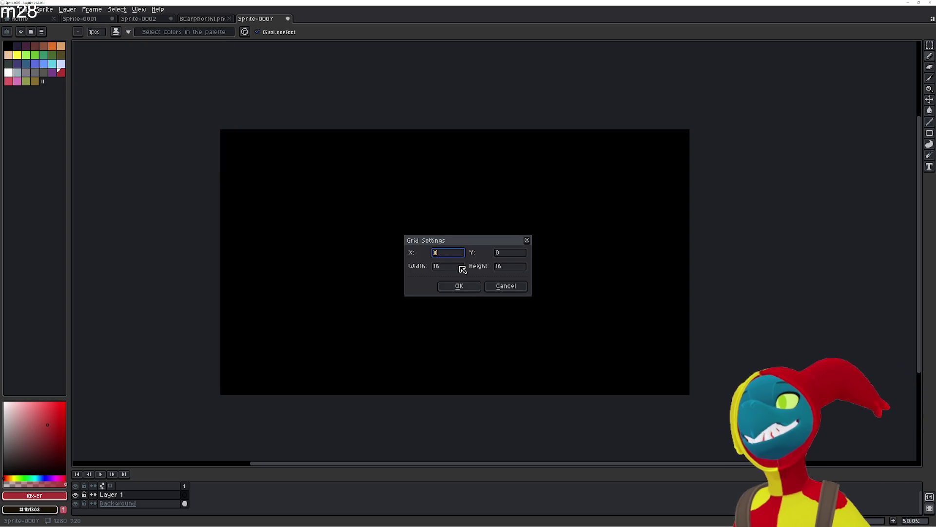
pyautogui.click(441, 266)
pyautogui.write('32')
pyautogui.click(509, 266)
pyautogui.write('32')
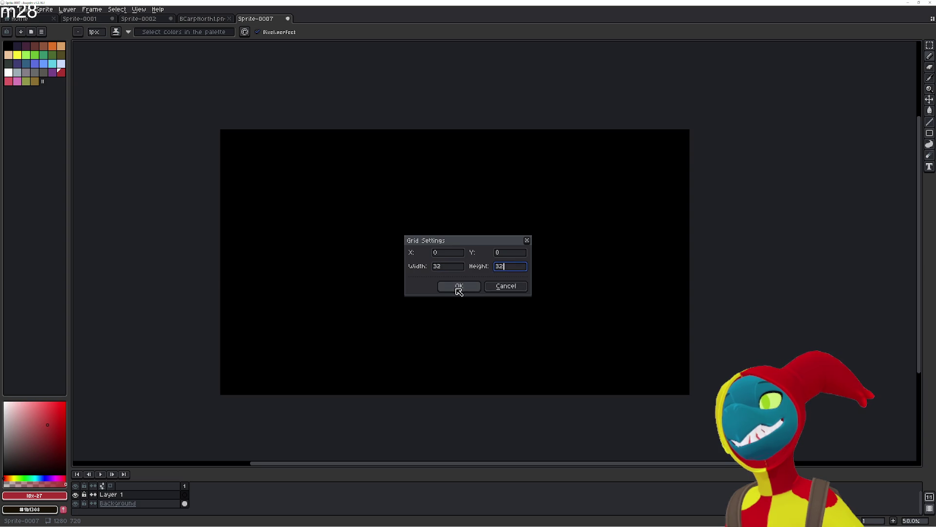
pyautogui.click(459, 286)
# Draw test strokes near the canvas centre and pan the view.
pyautogui.scroll(2, 347, 175)
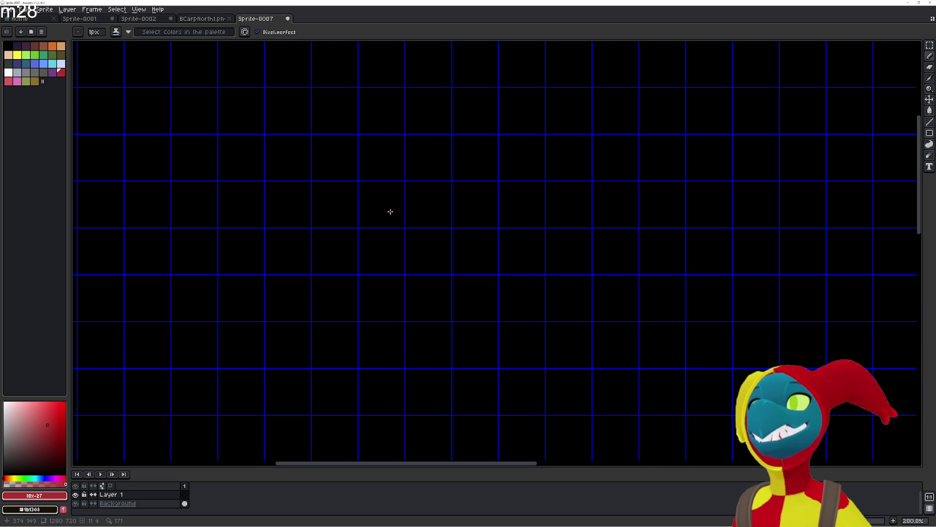
pyautogui.scroll(-2, 478, 263)
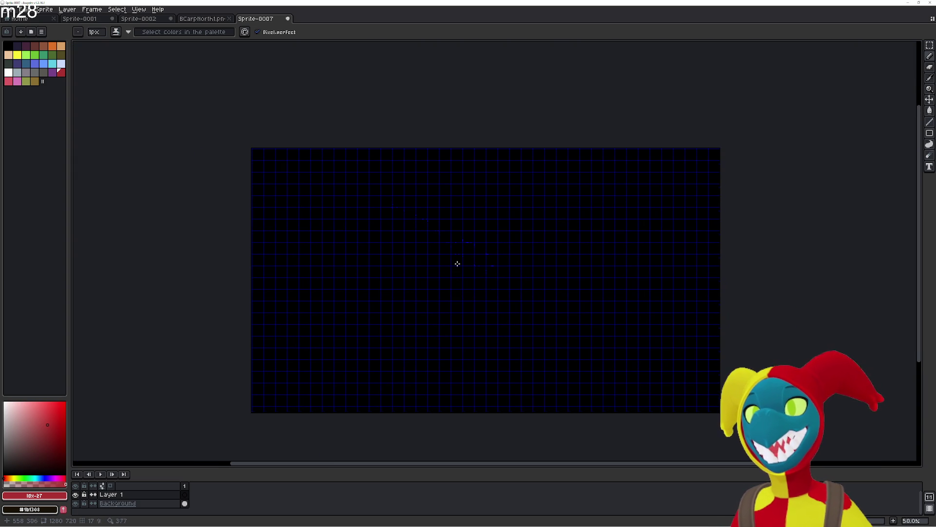
pyautogui.moveTo(488, 266); pyautogui.dragTo(511, 289)
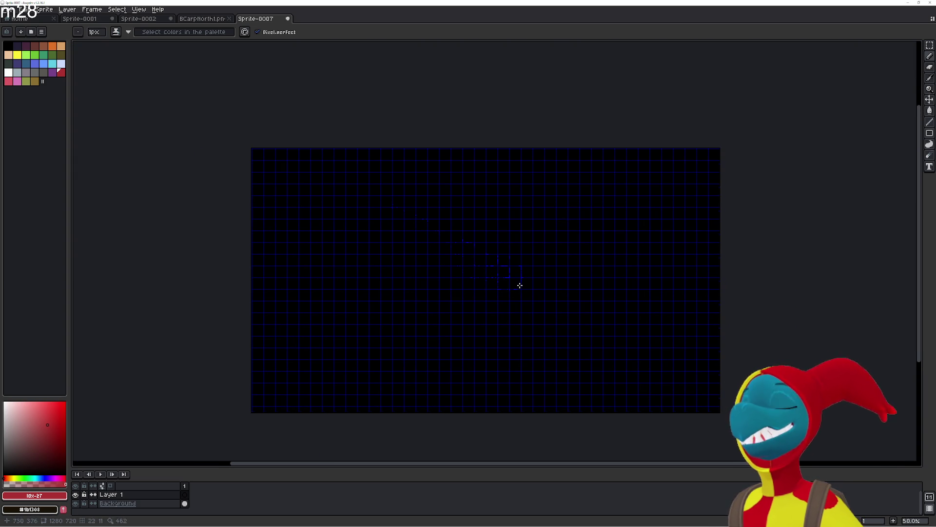
pyautogui.scroll(2, 514, 267)
pyautogui.scroll(-1, 493, 272)
pyautogui.scroll(-1, 482, 269)
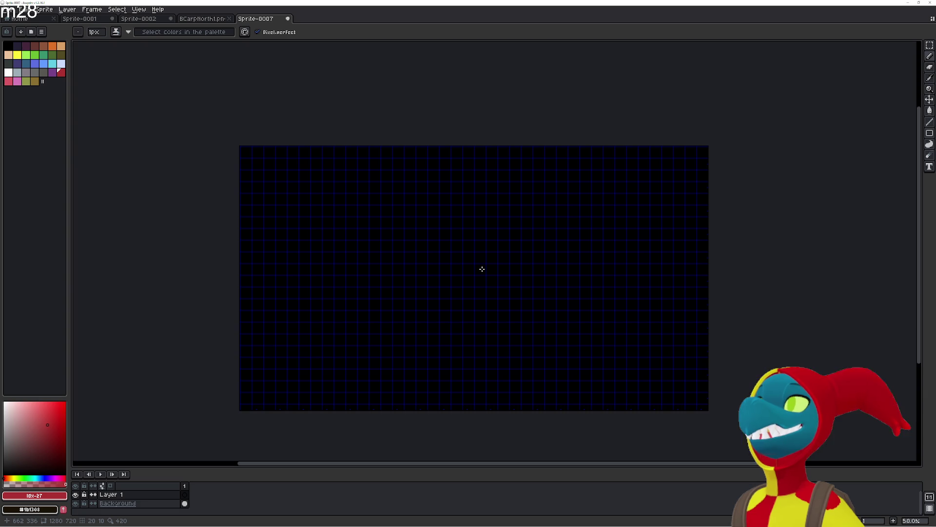
pyautogui.moveTo(460, 267); pyautogui.dragTo(289, 273)
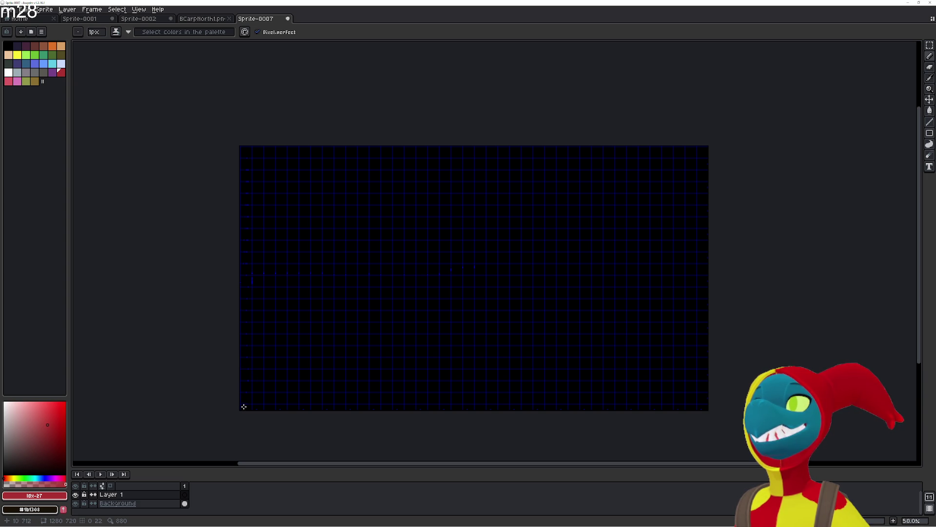
pyautogui.scroll(1, 416, 256)
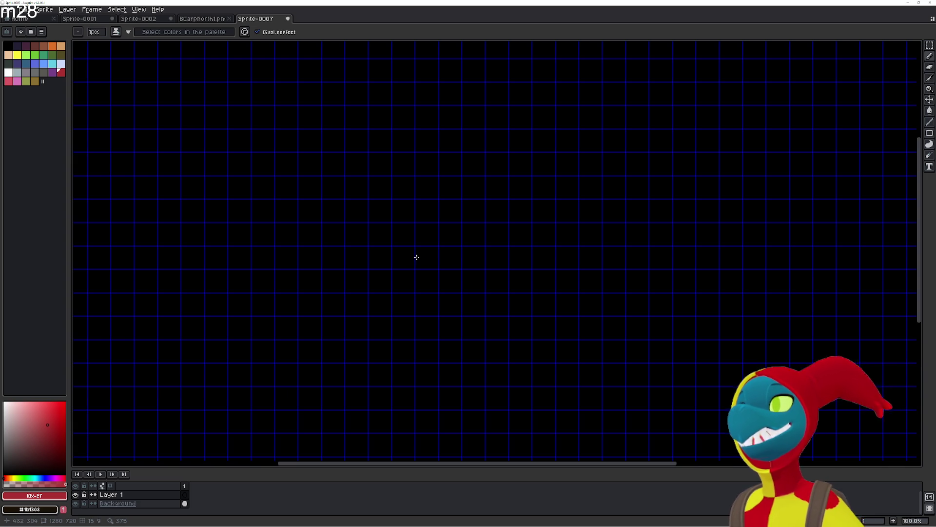
pyautogui.moveTo(416, 257); pyautogui.dragTo(314, 182)
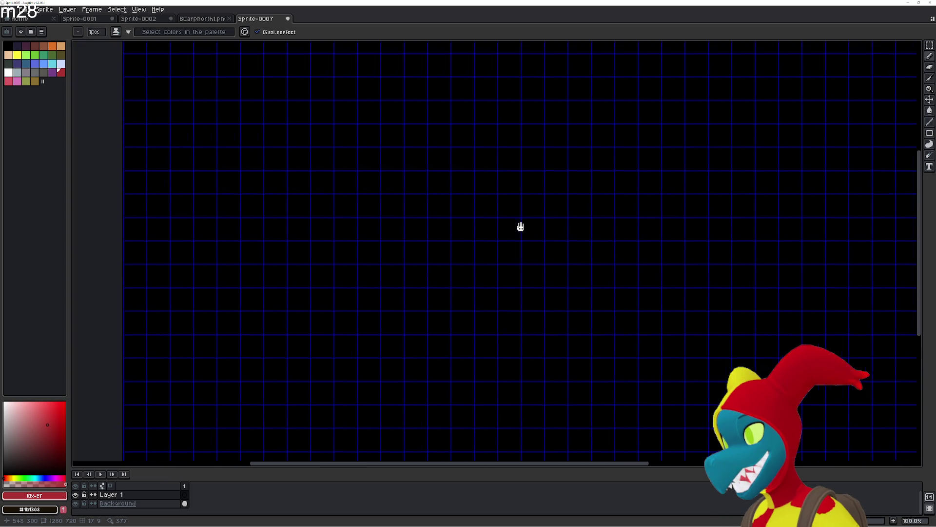
pyautogui.scroll(-2, 524, 225)
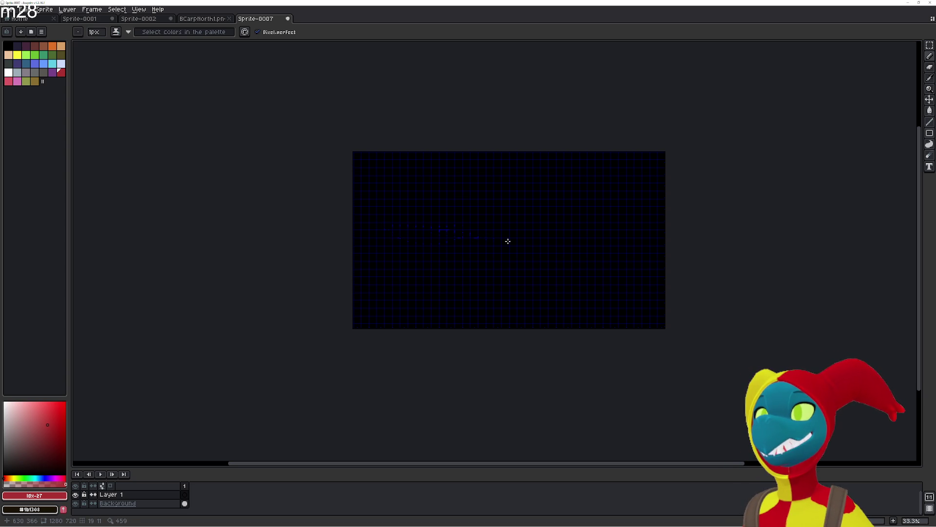
pyautogui.scroll(3, 506, 236)
pyautogui.scroll(-1, 497, 226)
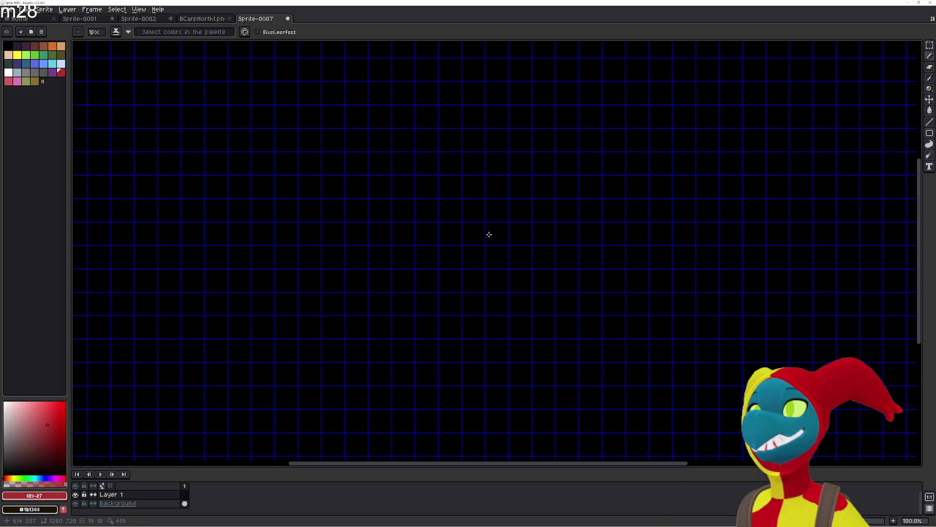
# Fill one grid cell near the canvas centre red with the Paint Bucket.
pyautogui.moveTo(487, 236); pyautogui.dragTo(485, 242)
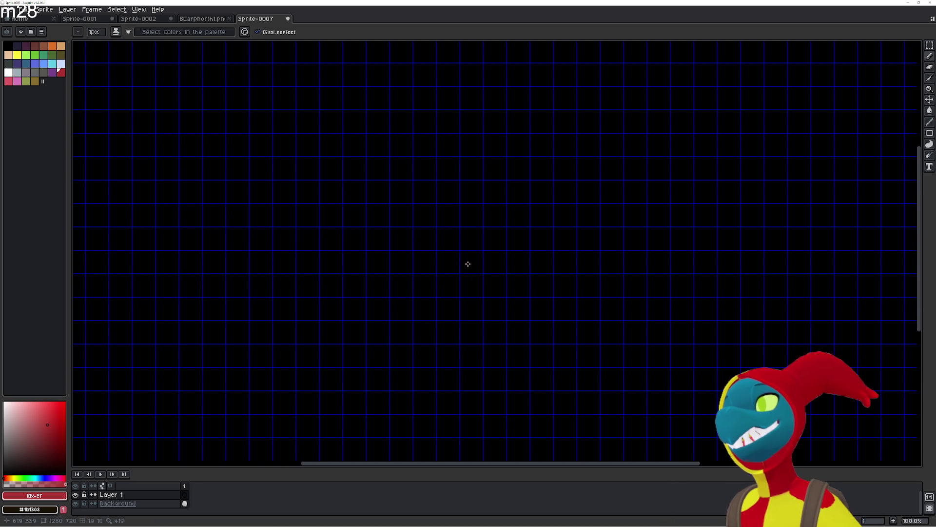
pyautogui.press('g')
pyautogui.click(470, 263)
pyautogui.scroll(-3, 474, 261)
# Paint red hat cells extending left from the first red cell.
pyautogui.scroll(1, 470, 268)
pyautogui.scroll(1, 471, 274)
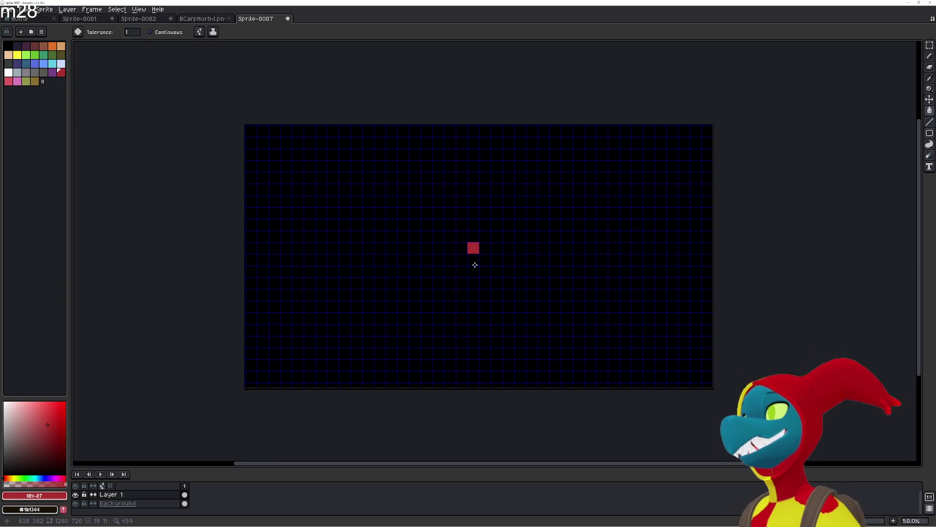
pyautogui.scroll(1, 482, 250)
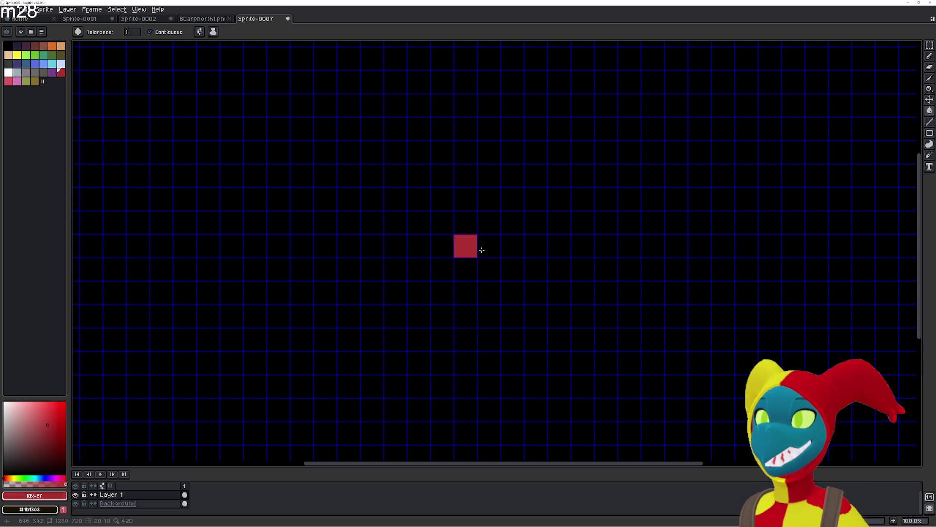
pyautogui.moveTo(472, 247); pyautogui.dragTo(477, 257)
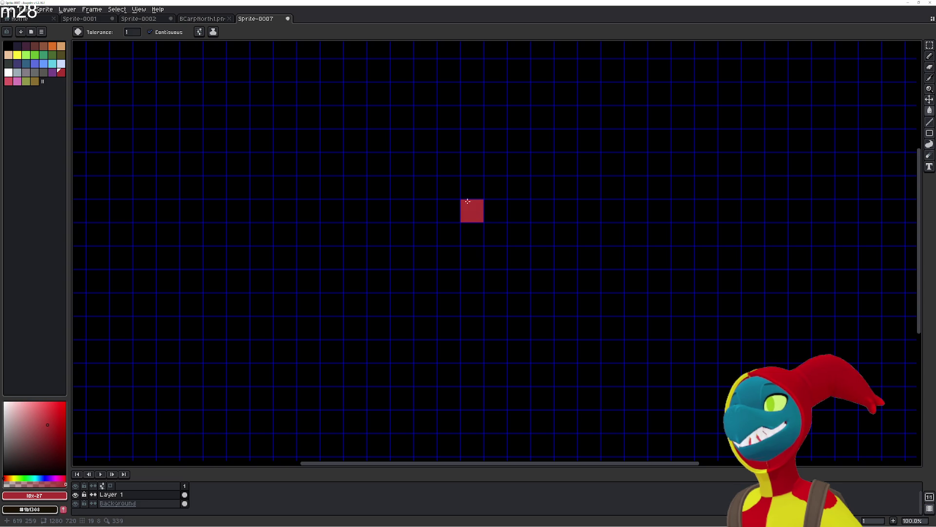
pyautogui.click(449, 193)
pyautogui.click(428, 187)
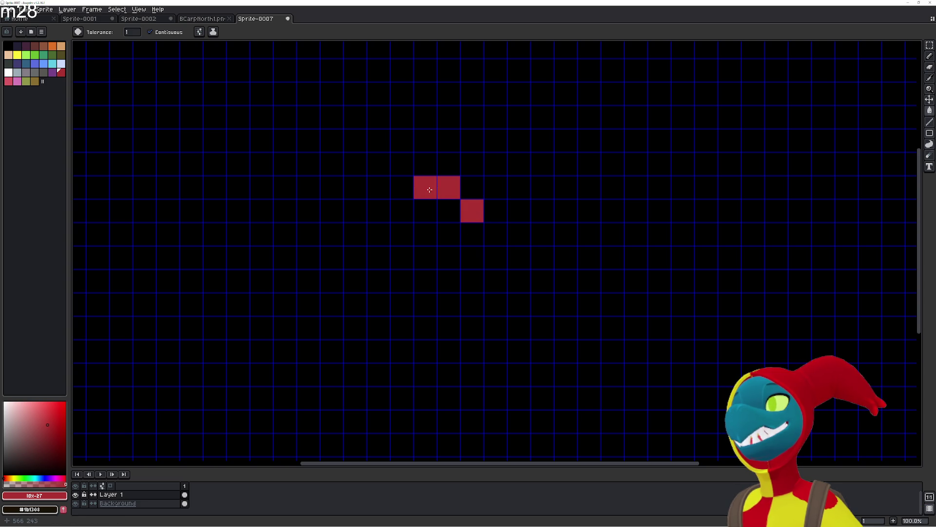
pyautogui.click(397, 187)
pyautogui.click(381, 210)
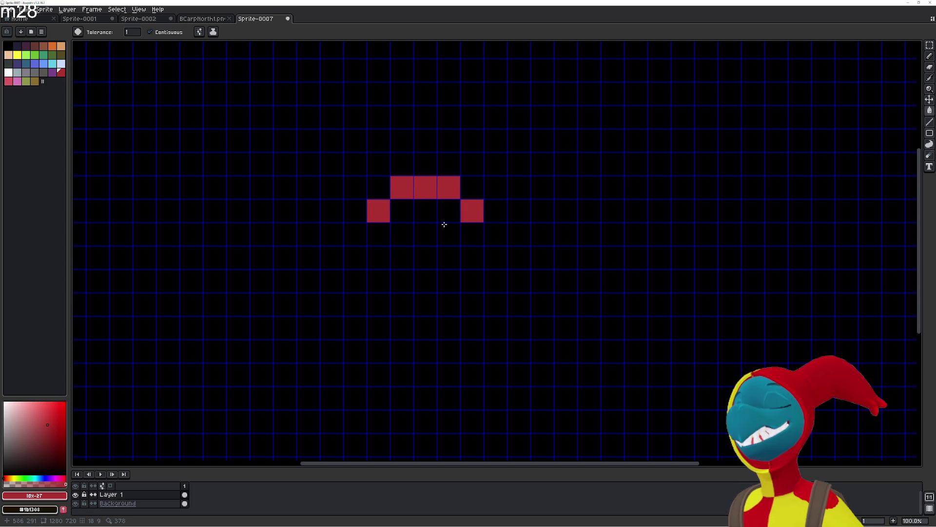
pyautogui.click(455, 206)
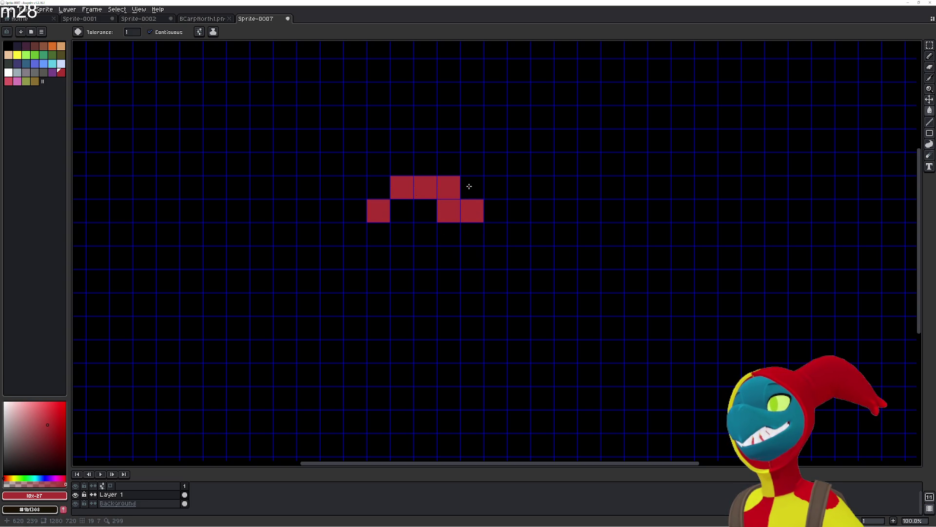
# Paint the yellow half of the hat on the right, including its tip cell.
pyautogui.click(17, 47)
pyautogui.click(17, 54)
pyautogui.click(490, 207)
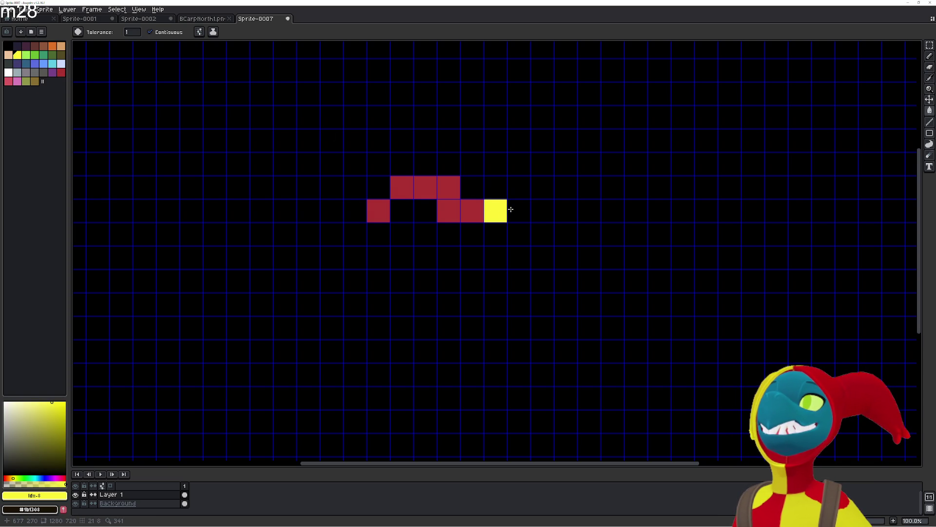
pyautogui.click(522, 202)
pyautogui.click(519, 187)
pyautogui.click(542, 188)
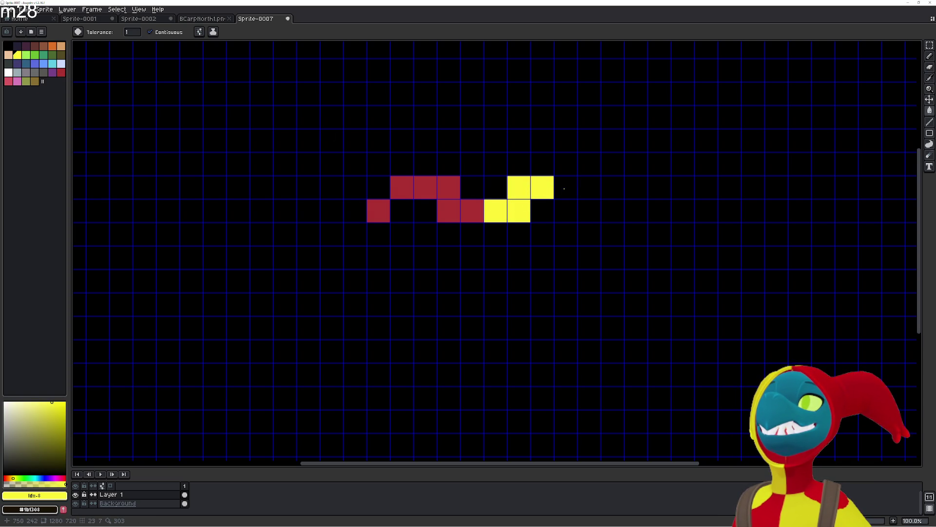
pyautogui.click(565, 188)
pyautogui.click(588, 209)
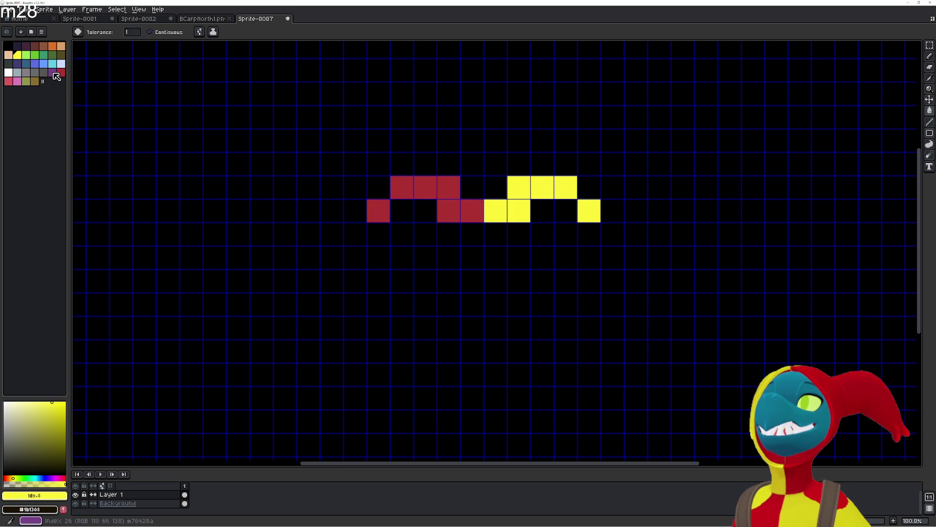
# Paint a row of blue face cells under the hat plus cells below it.
pyautogui.click(34, 64)
pyautogui.click(452, 233)
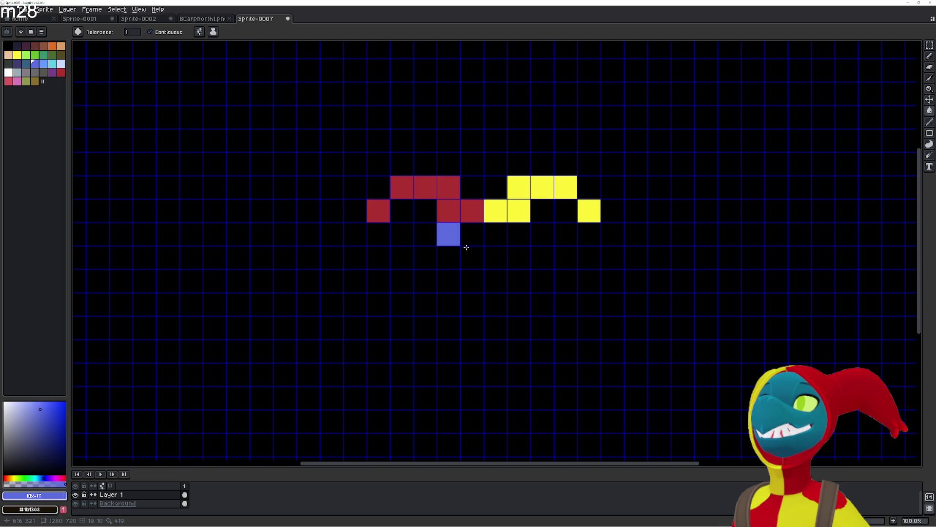
pyautogui.click(471, 235)
pyautogui.click(494, 234)
pyautogui.click(518, 234)
pyautogui.click(476, 259)
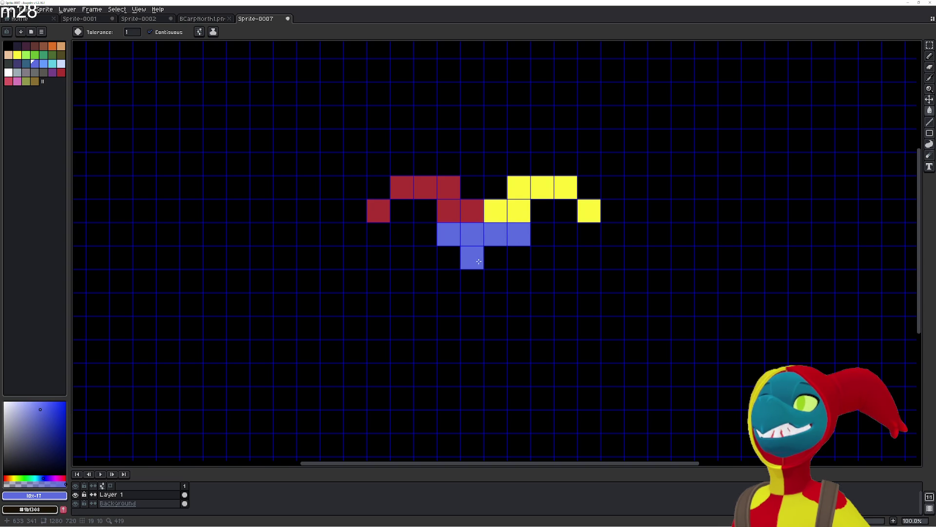
pyautogui.click(495, 266)
# Widen the blue face and add lower rows of blue cells.
pyautogui.click(451, 259)
pyautogui.click(517, 258)
pyautogui.click(471, 281)
pyautogui.click(495, 281)
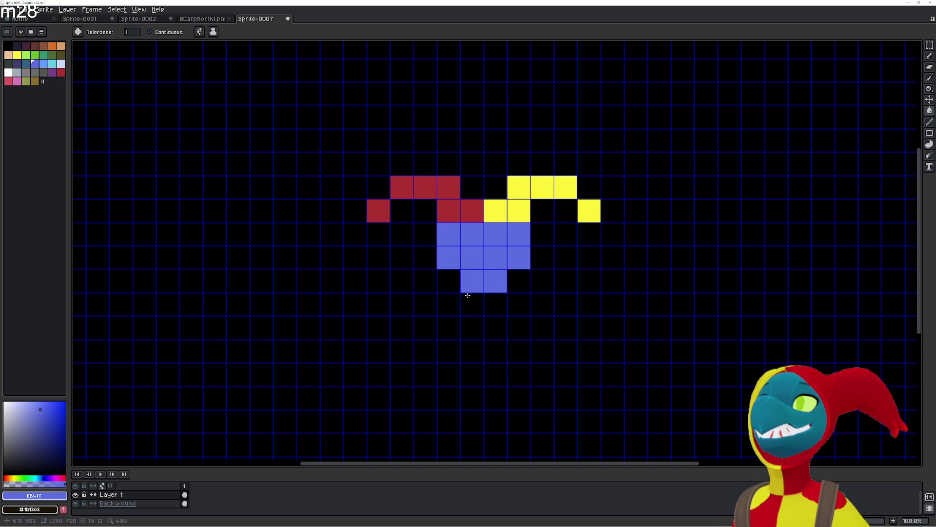
pyautogui.click(472, 303)
pyautogui.click(495, 303)
pyautogui.click(448, 280)
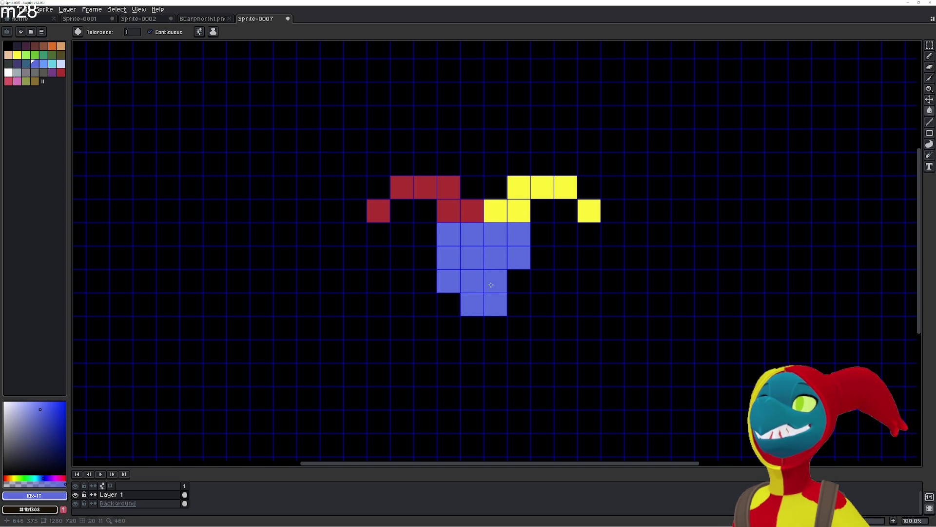
pyautogui.click(519, 282)
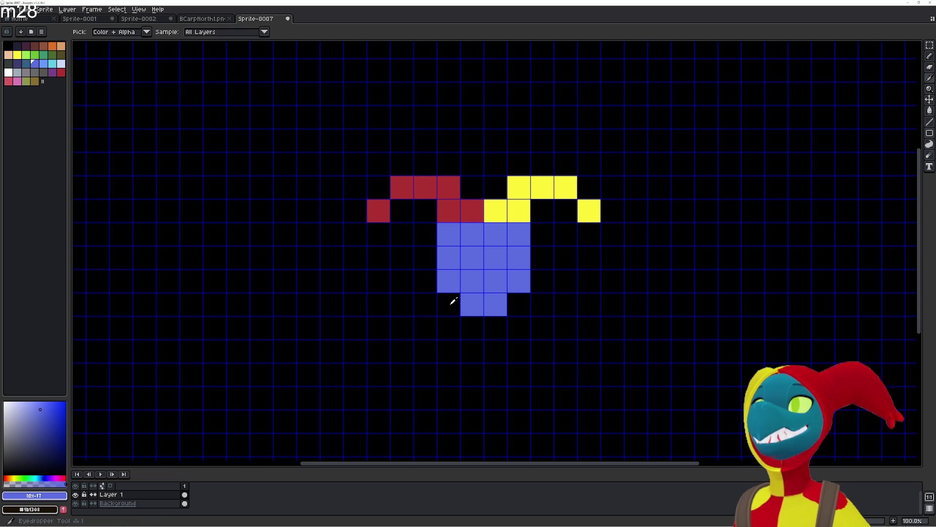
# Pick black and trim the face's bottom cells and corners back to black.
pyautogui.keyDown('alt'); pyautogui.click(451, 301); pyautogui.keyUp('alt')
pyautogui.press('b')
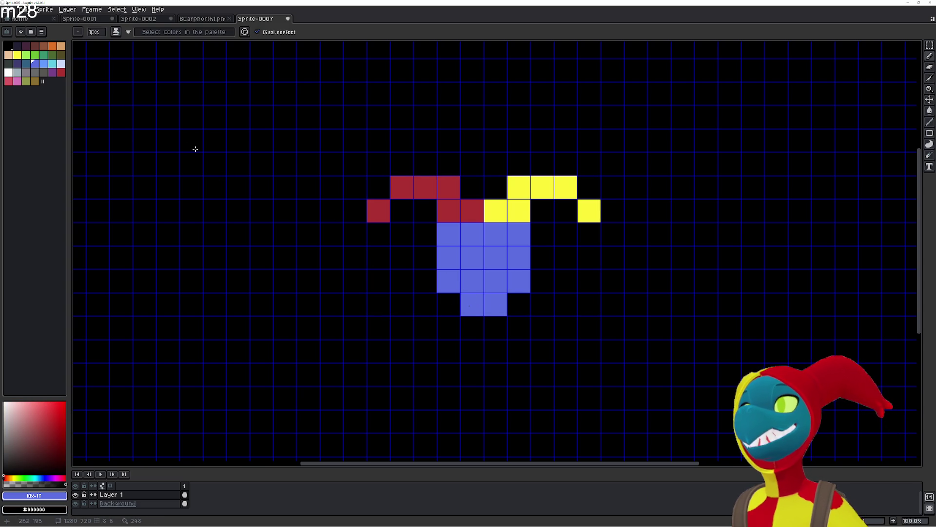
pyautogui.press('g')
pyautogui.click(472, 304)
pyautogui.click(492, 308)
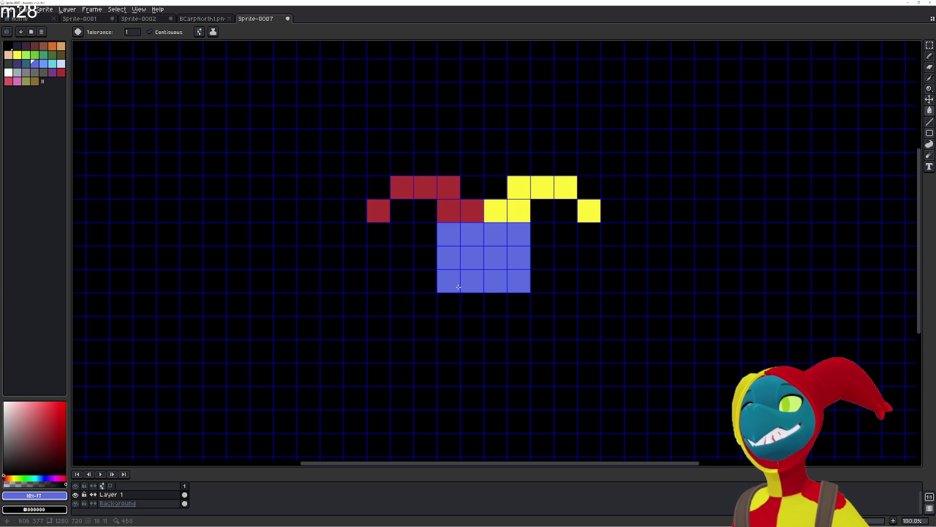
pyautogui.click(453, 282)
pyautogui.click(518, 282)
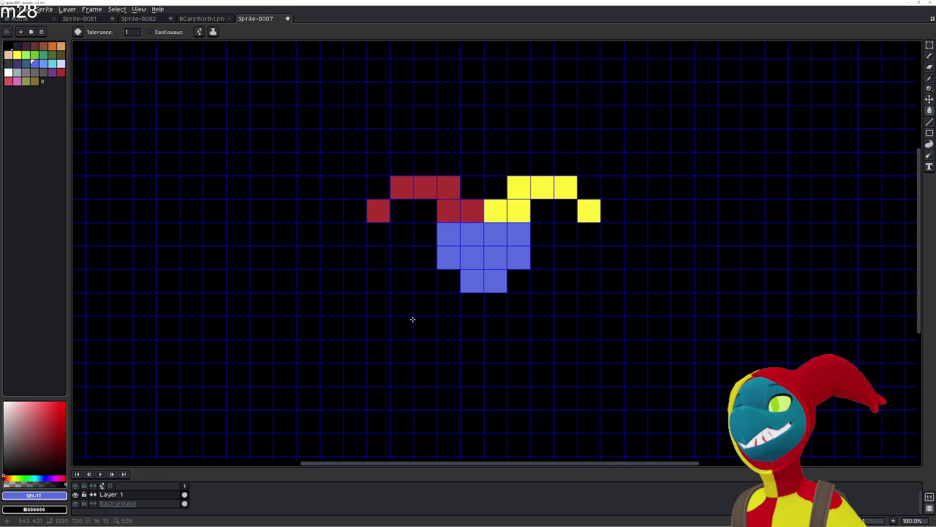
# Try white eye cells on the face, then undo them all.
pyautogui.click(8, 73)
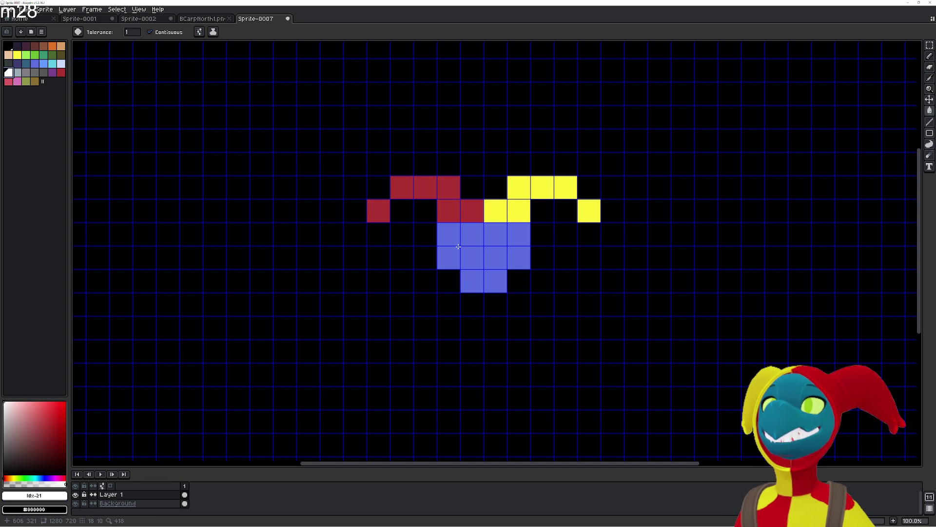
pyautogui.click(471, 234)
pyautogui.click(495, 234)
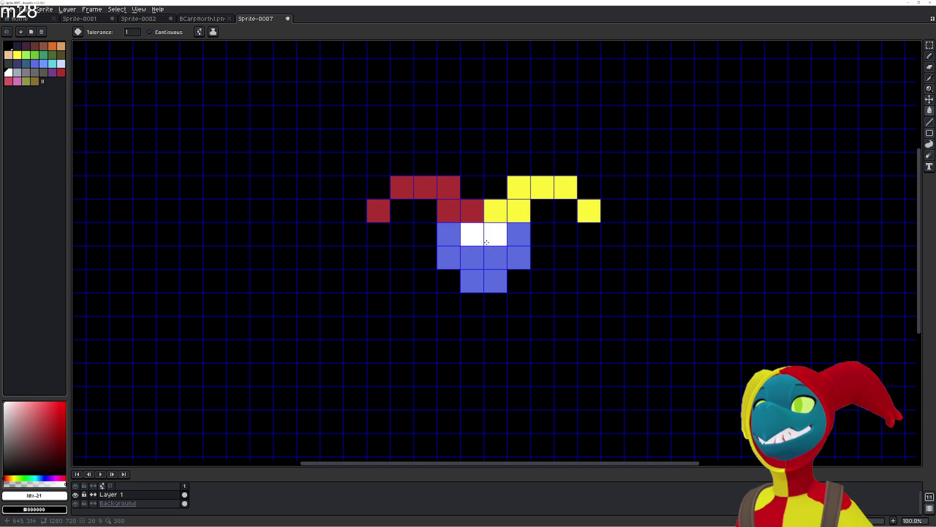
pyautogui.hotkey('ctrl', 'z')
pyautogui.hotkey('ctrl', 'z')
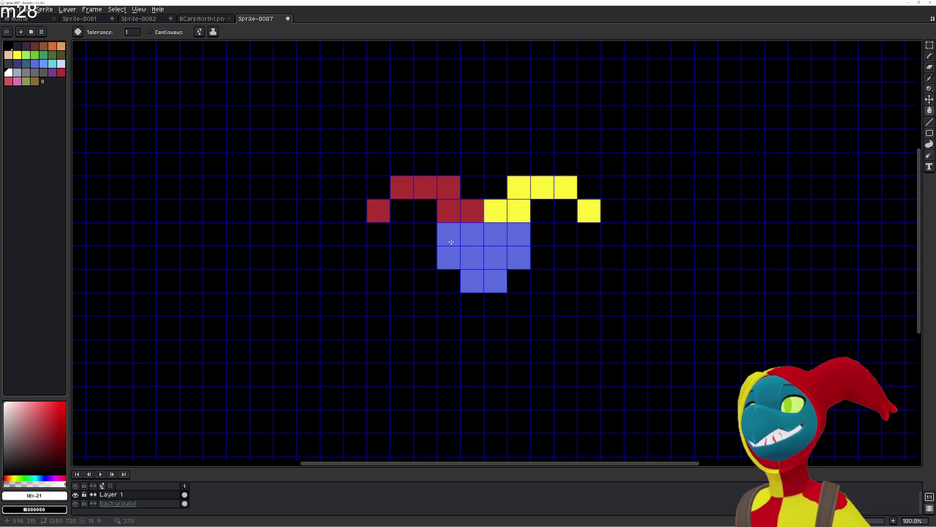
pyautogui.click(448, 234)
pyautogui.click(518, 257)
pyautogui.hotkey('ctrl', 'z')
pyautogui.click(519, 238)
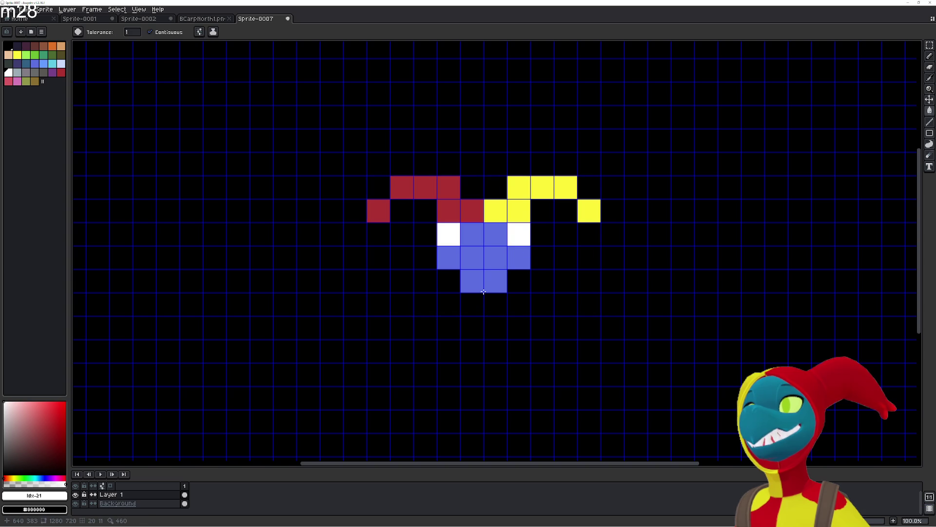
pyautogui.hotkey('ctrl', 'z')
pyautogui.hotkey('ctrl', 'z')
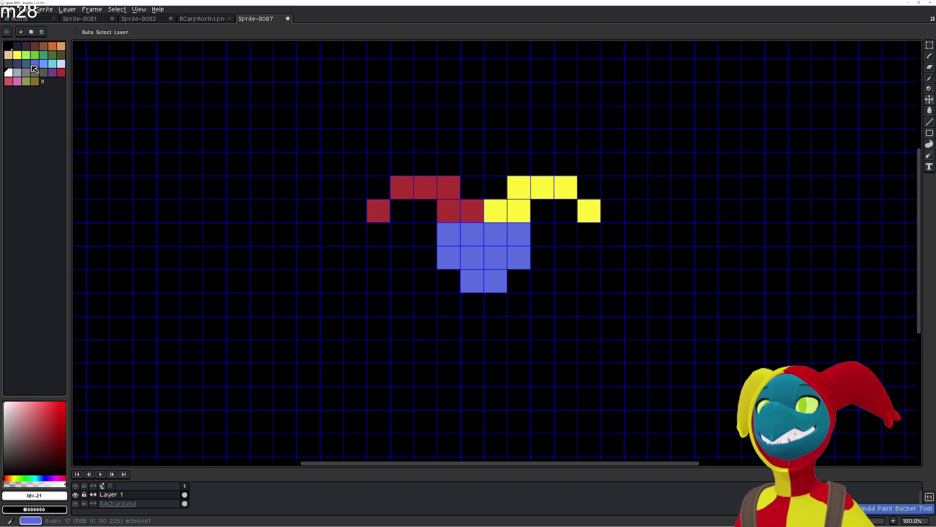
# Paint two-cell green eye columns at the face's top-left and top-right.
pyautogui.click(26, 55)
pyautogui.click(449, 232)
pyautogui.click(518, 238)
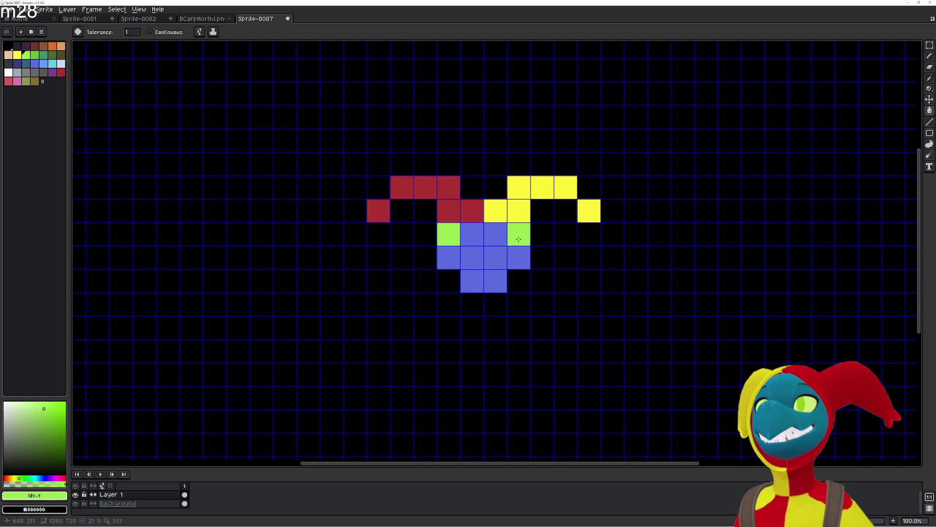
pyautogui.click(449, 257)
pyautogui.click(518, 257)
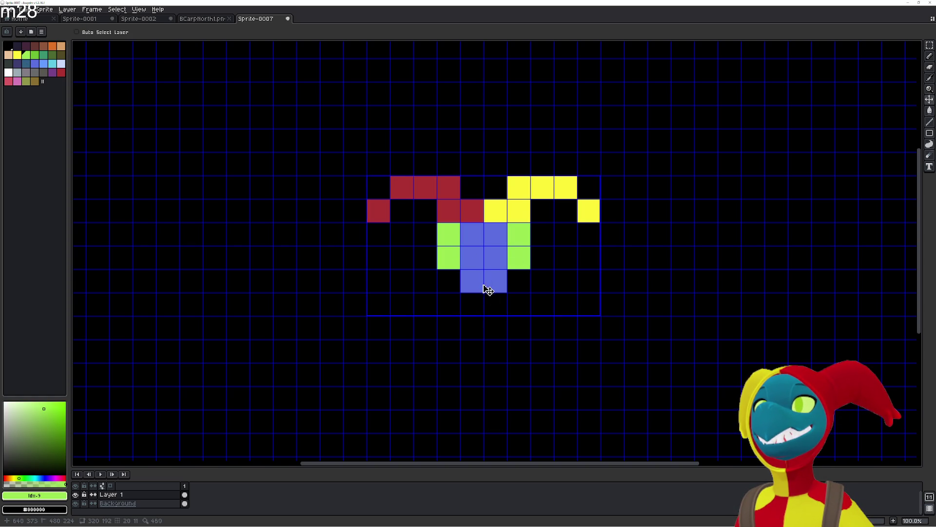
# Add blue cells around the face edge, widening it beside both green eyes.
pyautogui.click(34, 64)
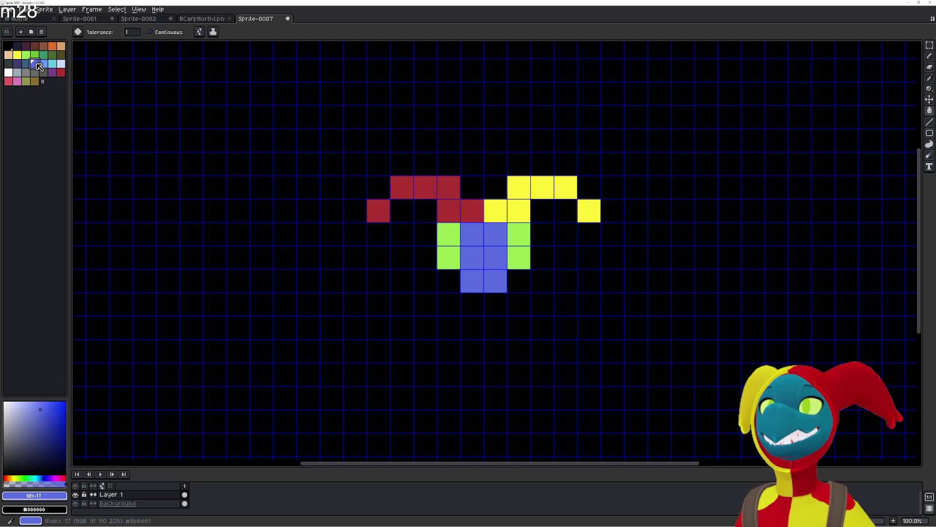
pyautogui.click(497, 298)
pyautogui.click(475, 301)
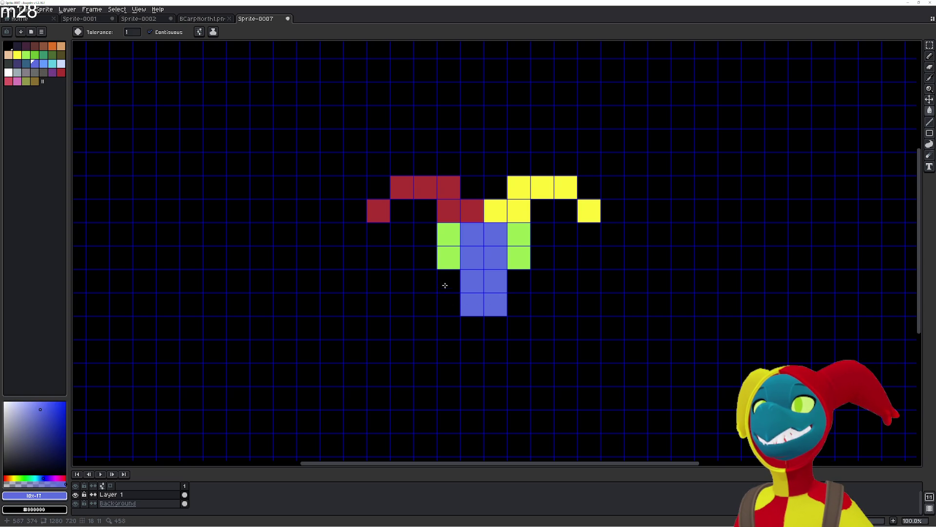
pyautogui.click(443, 283)
pyautogui.click(512, 280)
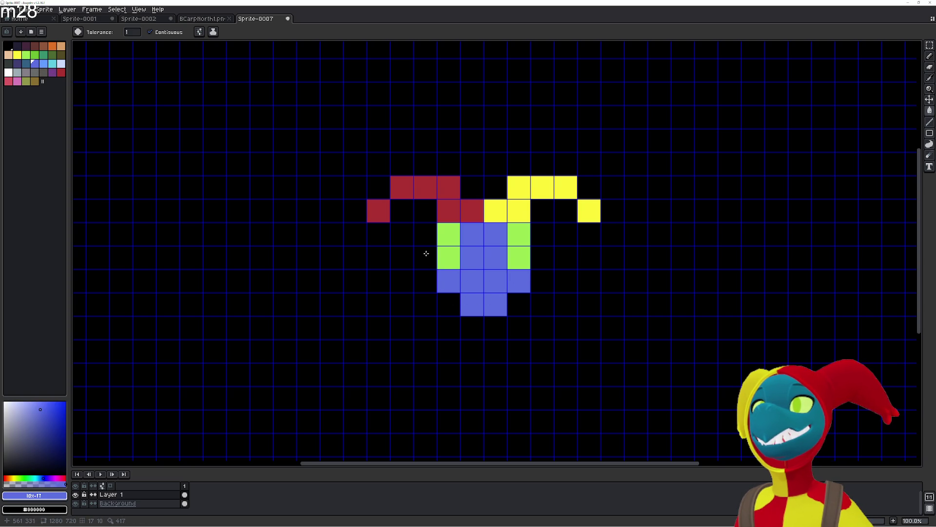
pyautogui.click(426, 255)
pyautogui.click(428, 234)
pyautogui.click(429, 217)
pyautogui.click(540, 217)
pyautogui.click(544, 231)
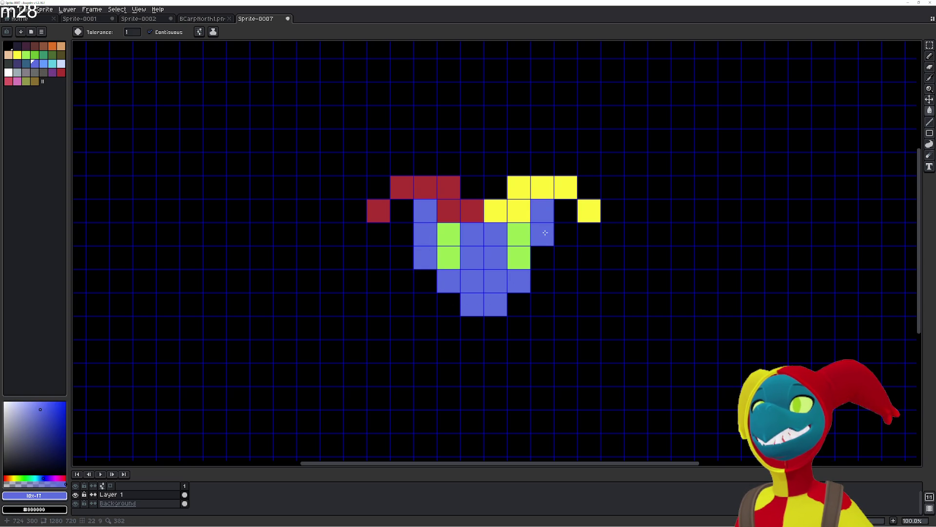
# Sample the hat red and yellow, then colour the cells flanking the face red and yellow.
pyautogui.press('i')
pyautogui.click(457, 205)
pyautogui.rightClick(521, 208)
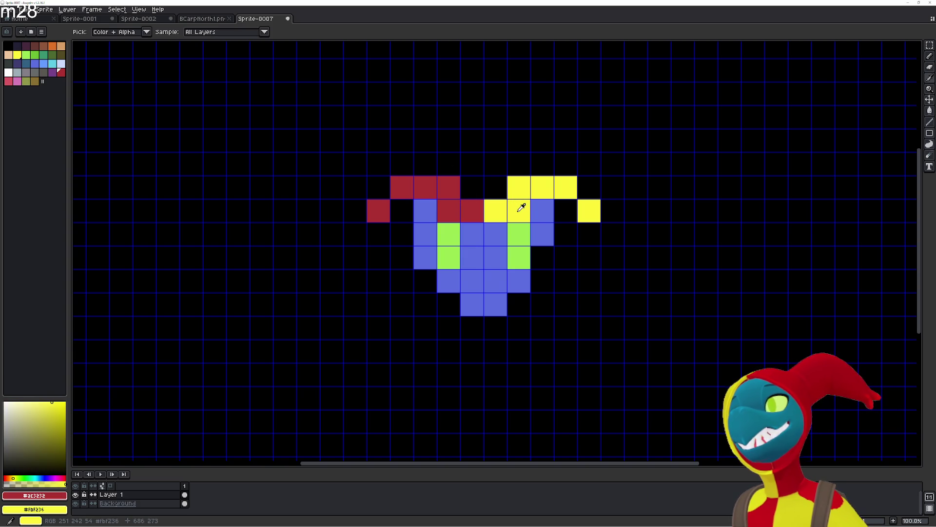
pyautogui.press('g')
pyautogui.click(426, 211)
pyautogui.click(541, 211)
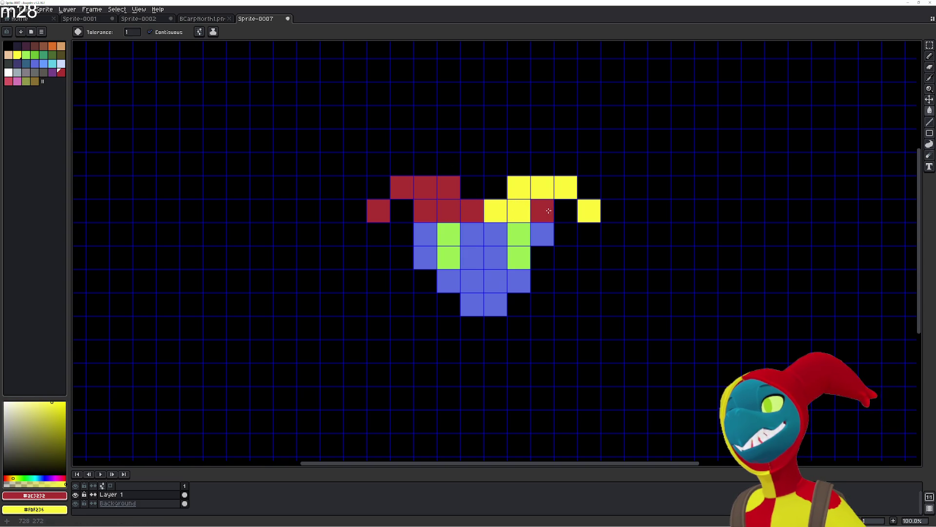
pyautogui.rightClick(545, 209)
pyautogui.rightClick(566, 210)
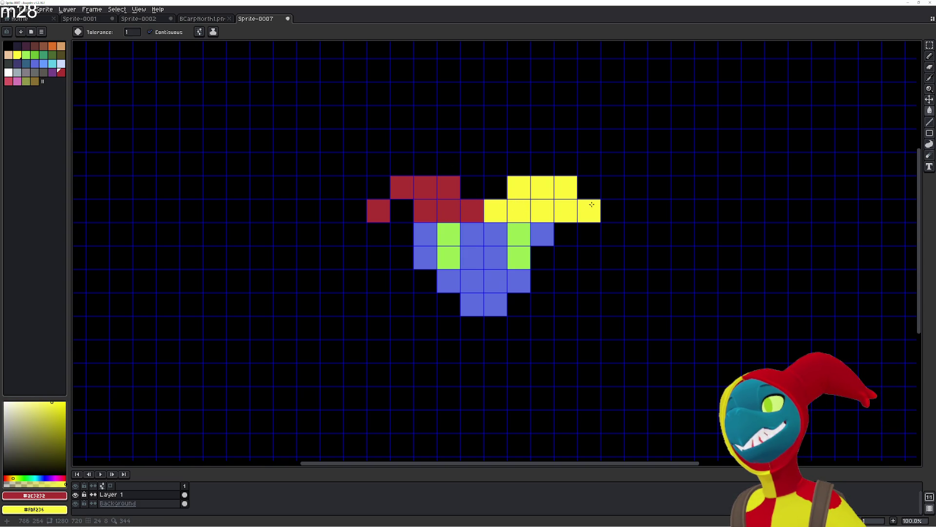
pyautogui.hotkey('ctrl', 'z')
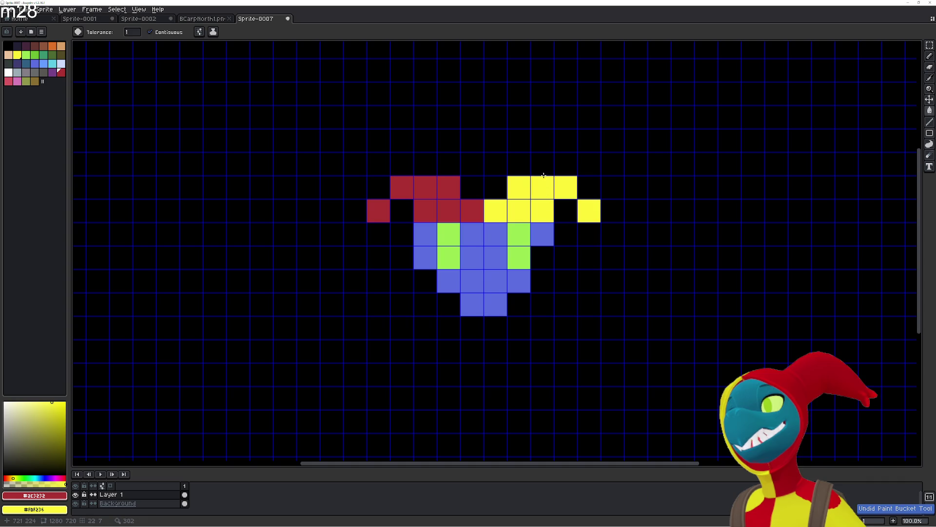
# Add yellow cells above and beside the hat, keeping the hat-tip cell black.
pyautogui.rightClick(565, 168)
pyautogui.rightClick(597, 182)
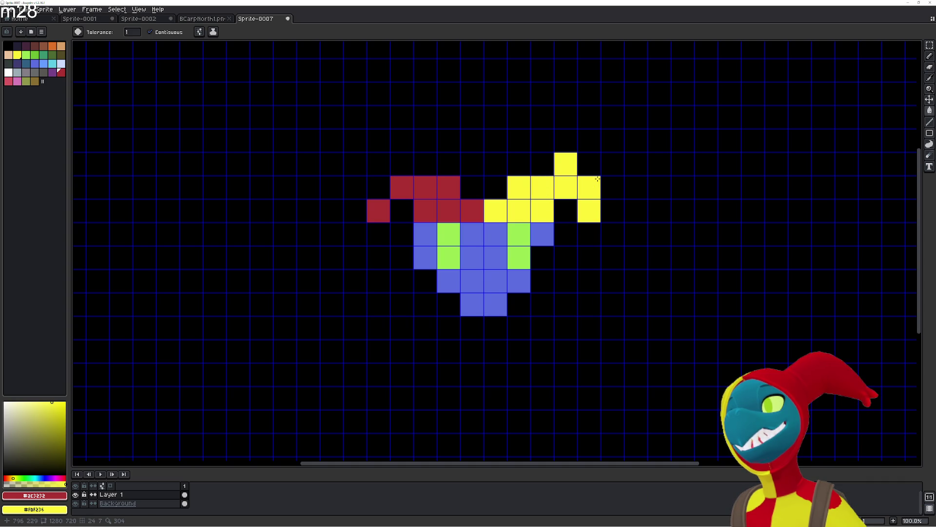
pyautogui.rightClick(584, 159)
pyautogui.click(590, 164)
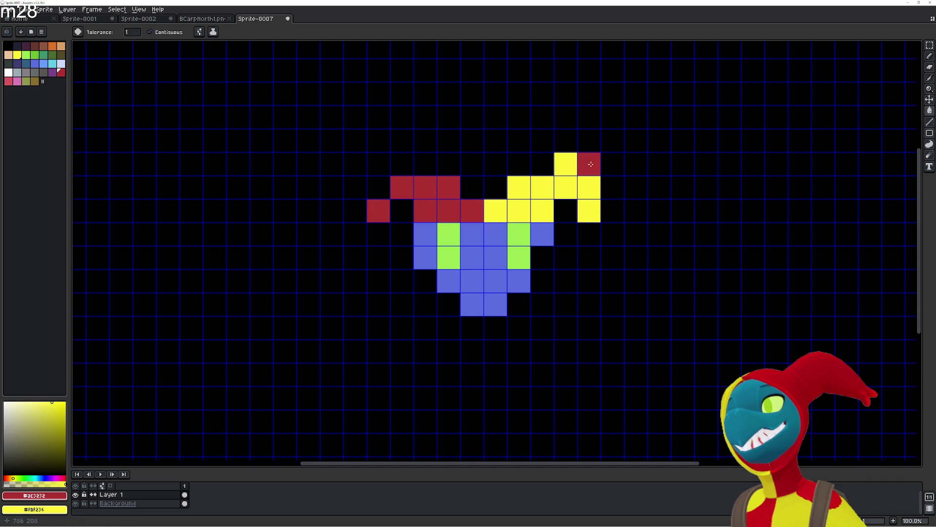
pyautogui.press('i')
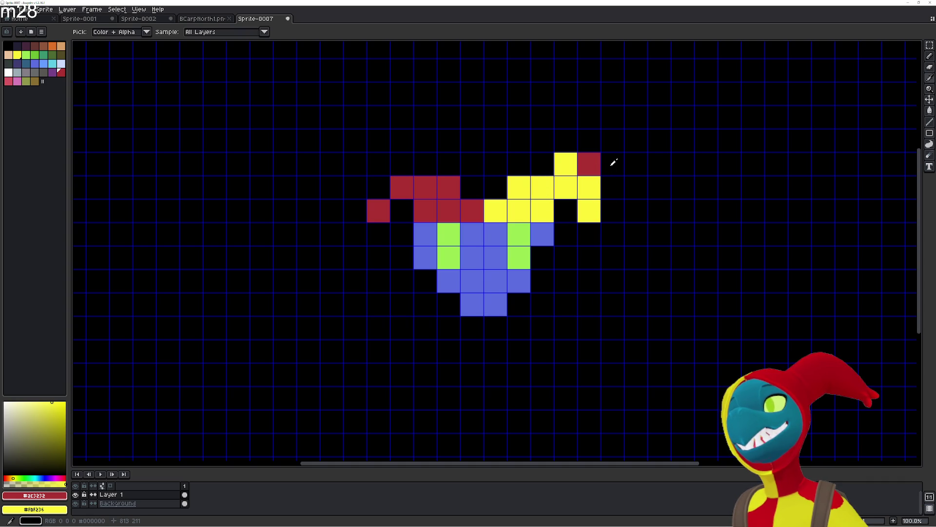
pyautogui.rightClick(610, 165)
pyautogui.press('b')
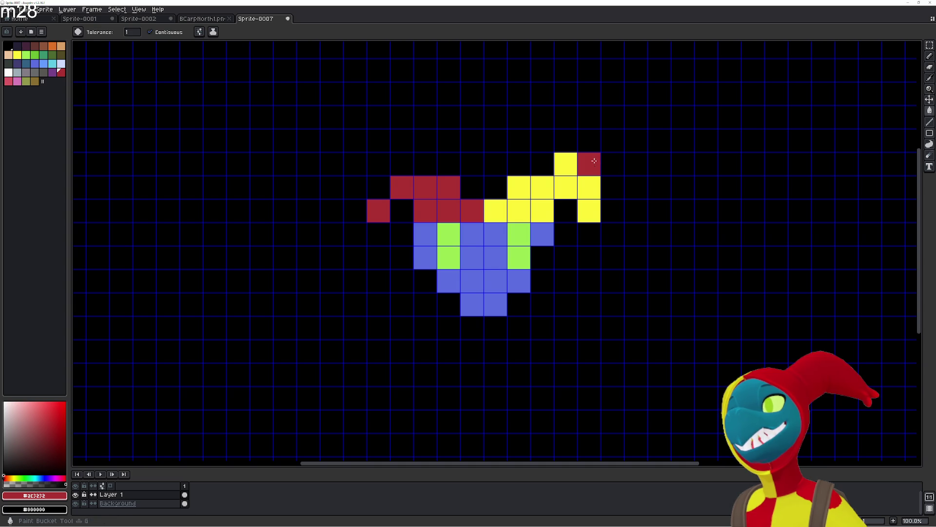
pyautogui.rightClick(590, 163)
# Extend the yellow hat flap down the right side and fill more yellow top-row cells.
pyautogui.press('i')
pyautogui.click(593, 179)
pyautogui.press('g')
pyautogui.click(545, 170)
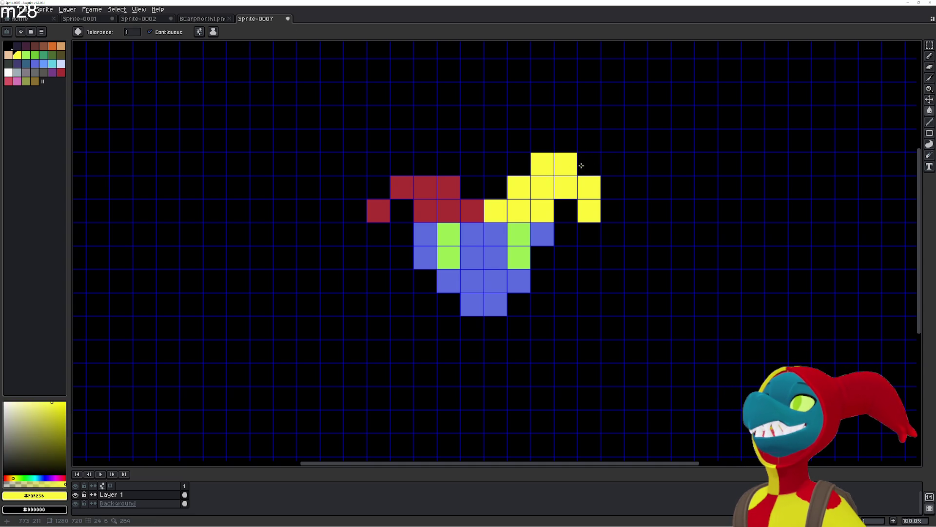
pyautogui.moveTo(611, 205); pyautogui.dragTo(612, 238)
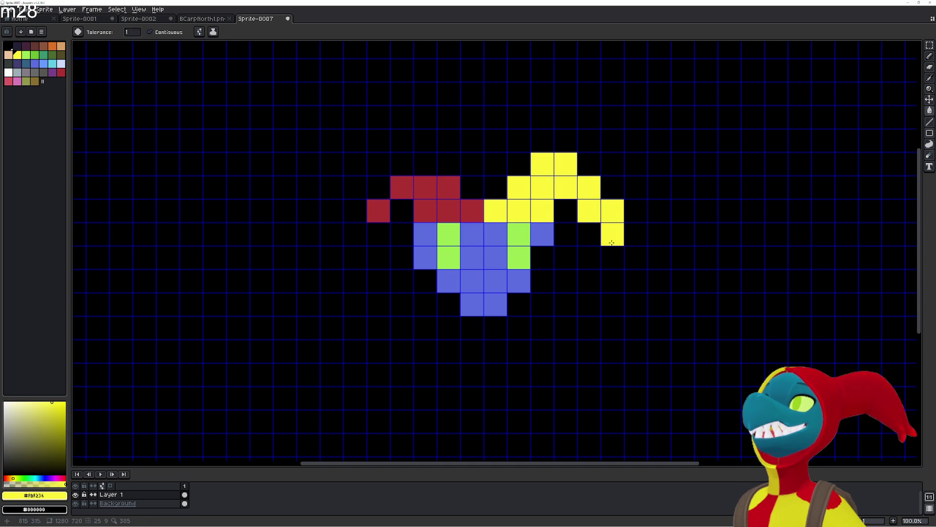
pyautogui.click(612, 187)
pyautogui.click(589, 163)
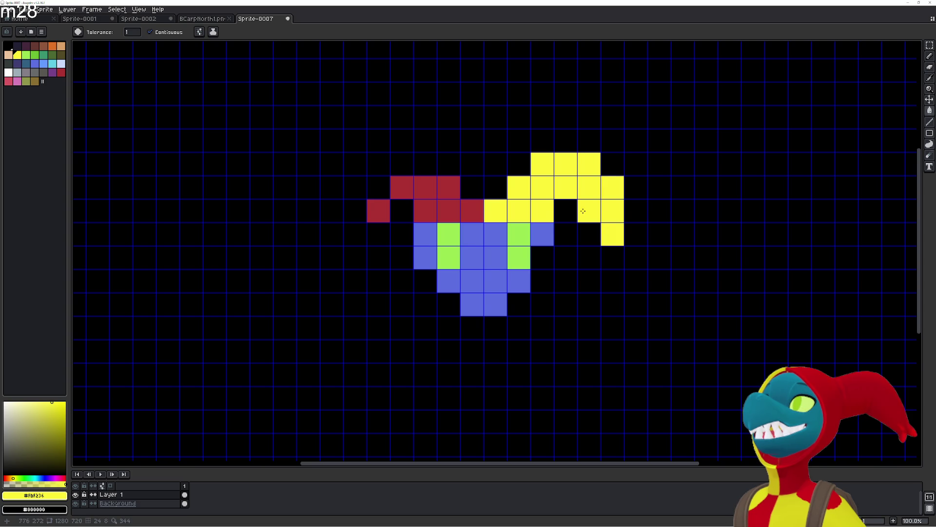
# Sample the face blue and fill the black cells around the face blue.
pyautogui.press('i')
pyautogui.click(546, 232)
pyautogui.press('g')
pyautogui.click(543, 258)
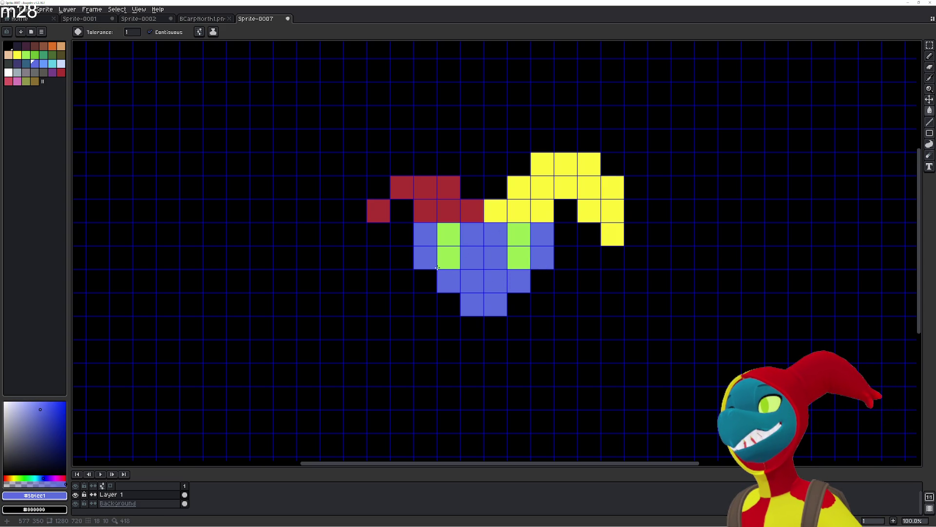
pyautogui.click(431, 286)
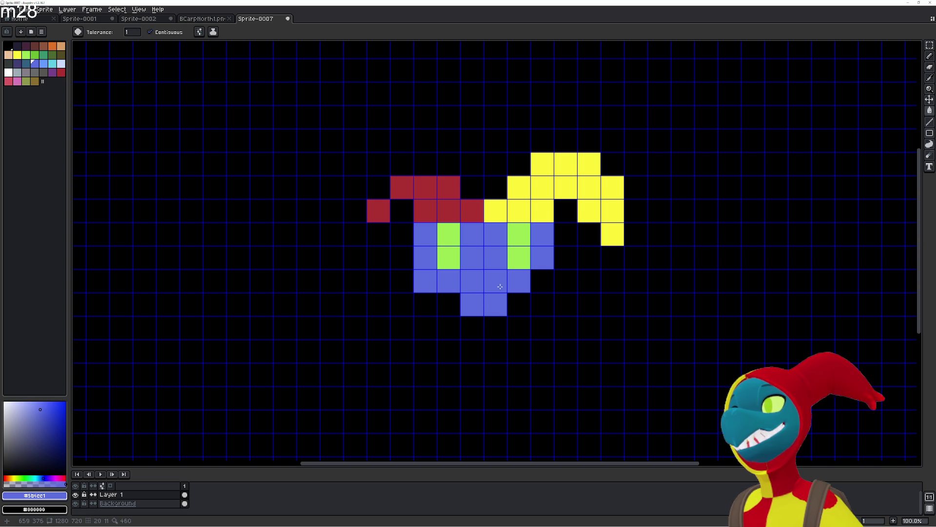
pyautogui.click(540, 282)
pyautogui.click(449, 304)
pyautogui.click(516, 306)
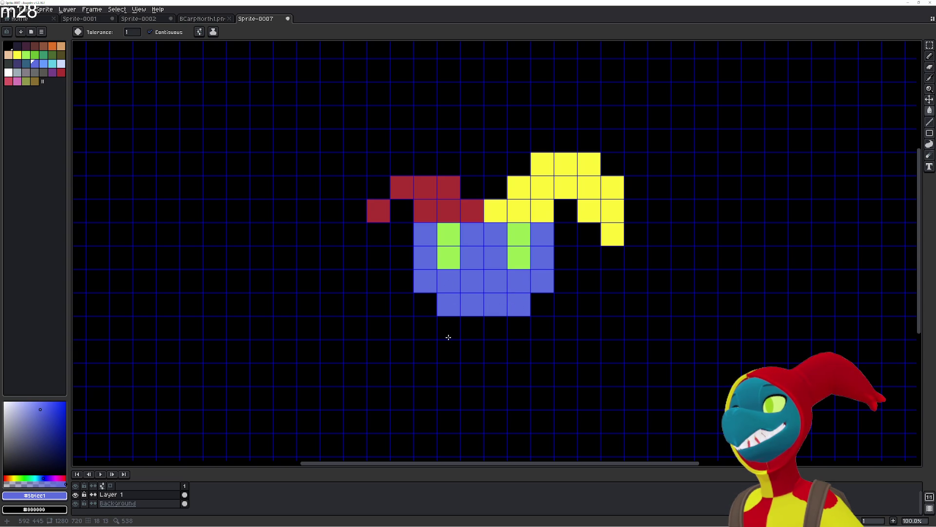
# Add a blue chin row below the face and widen the fourth face row.
pyautogui.click(468, 330)
pyautogui.click(500, 330)
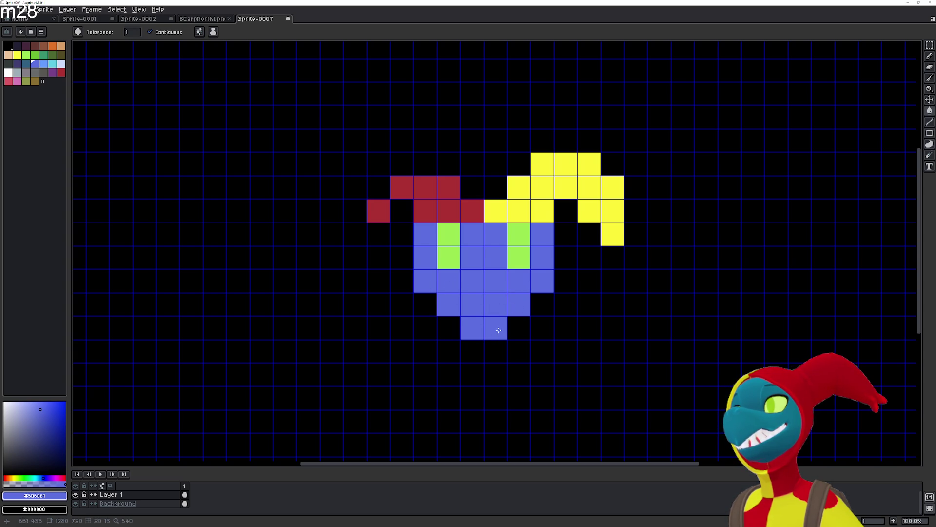
pyautogui.click(451, 330)
pyautogui.click(517, 332)
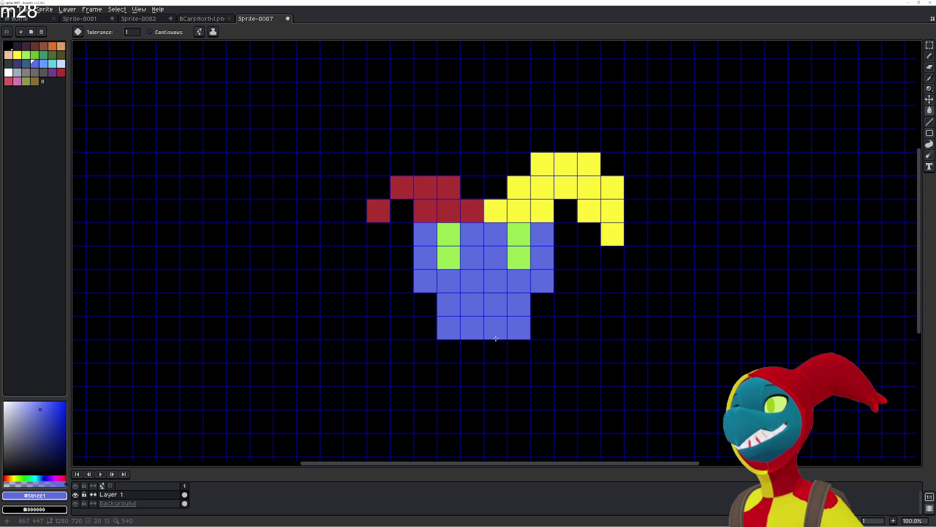
pyautogui.click(425, 304)
pyautogui.click(541, 304)
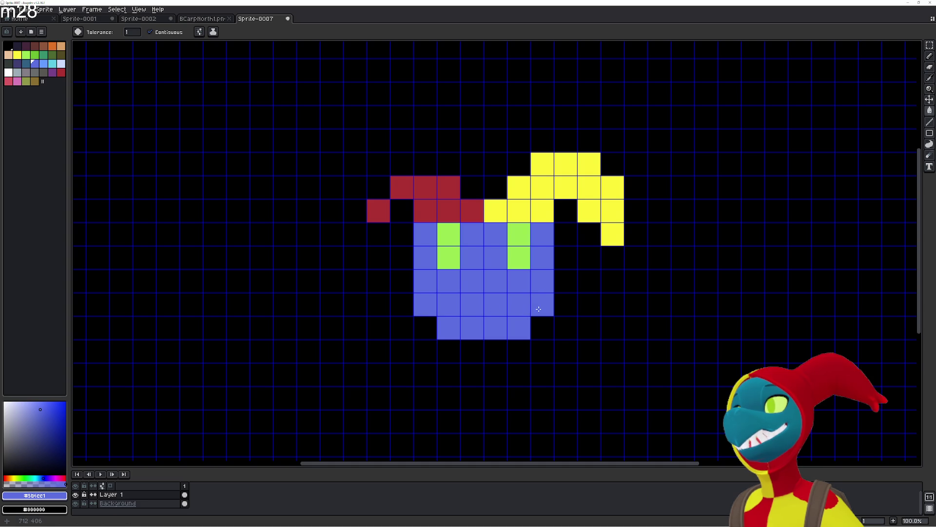
# Add red cells atop the red hat half and curl its flap down the left.
pyautogui.press('b')
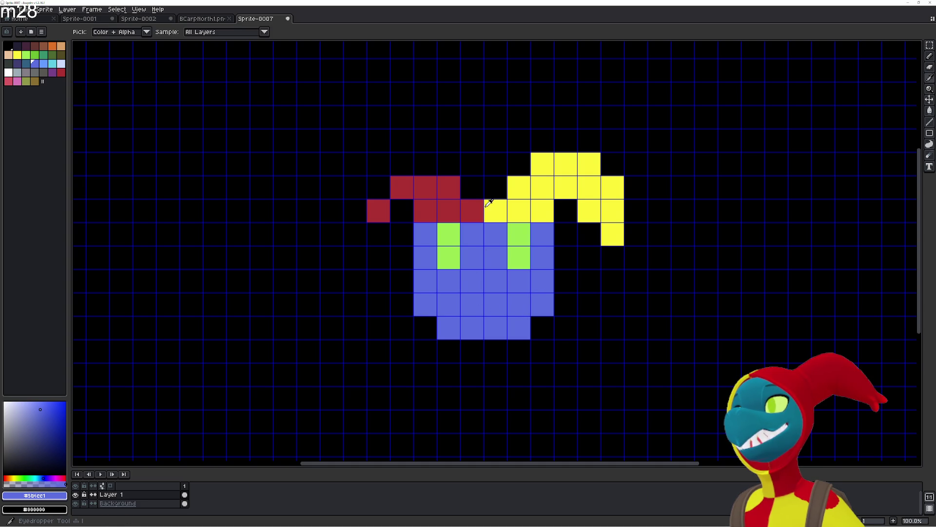
pyautogui.keyDown('alt'); pyautogui.click(473, 203); pyautogui.keyUp('alt')
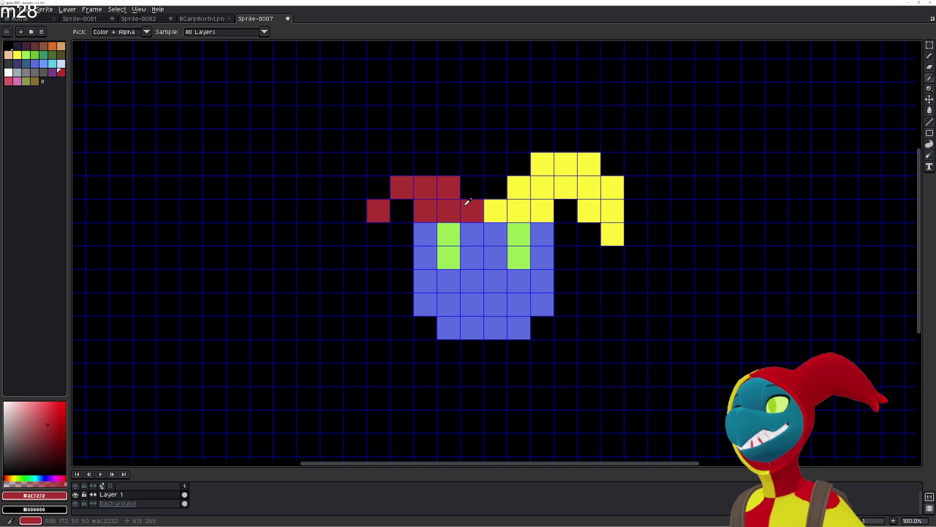
pyautogui.press('g')
pyautogui.click(425, 164)
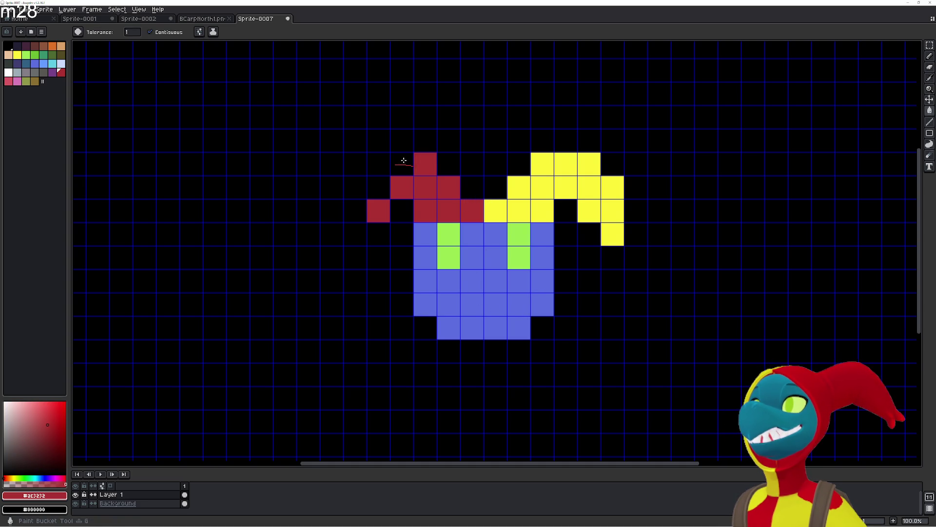
pyautogui.click(402, 164)
pyautogui.click(378, 167)
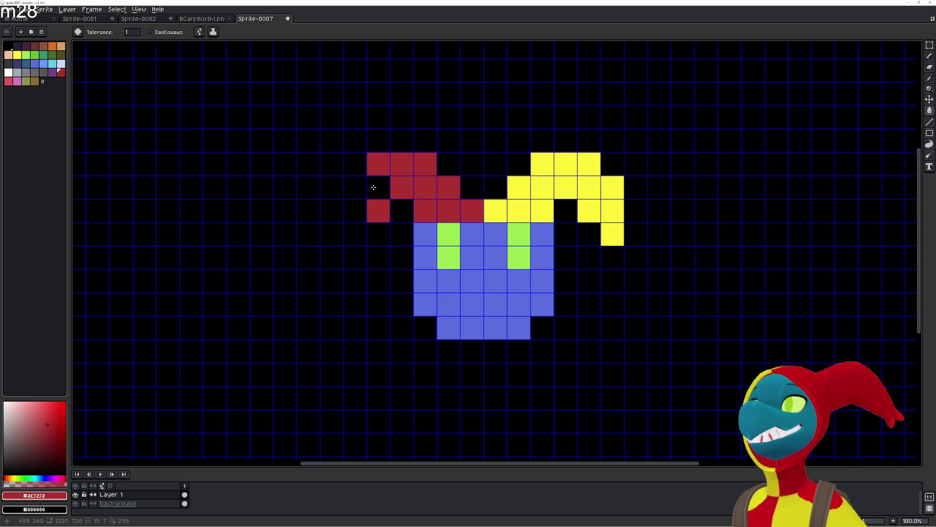
pyautogui.click(374, 187)
pyautogui.click(356, 186)
pyautogui.click(353, 207)
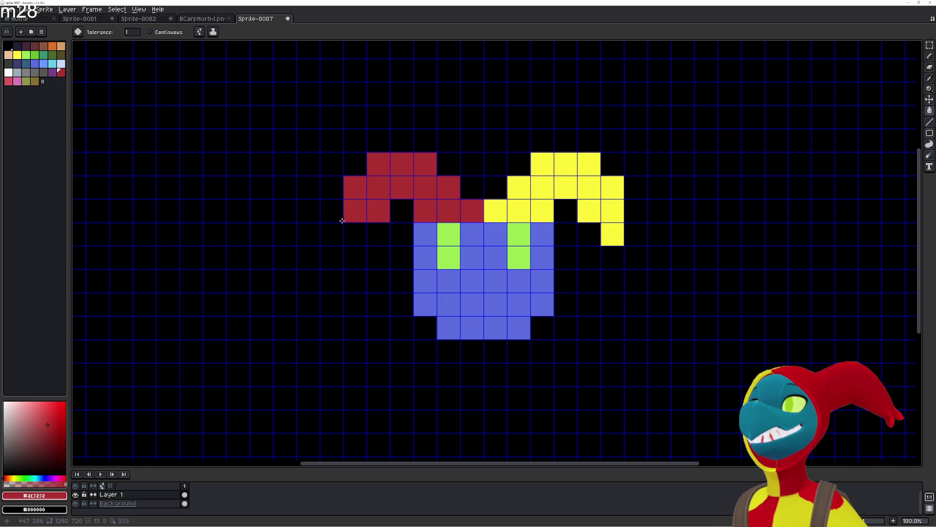
pyautogui.click(348, 226)
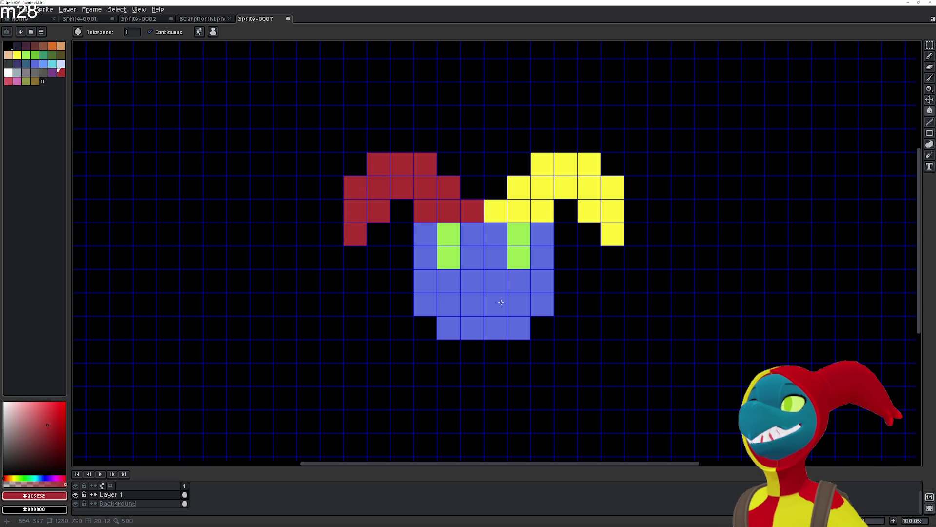
# Recolour the face's top row with red and yellow hat cells.
pyautogui.click(466, 235)
pyautogui.press('i')
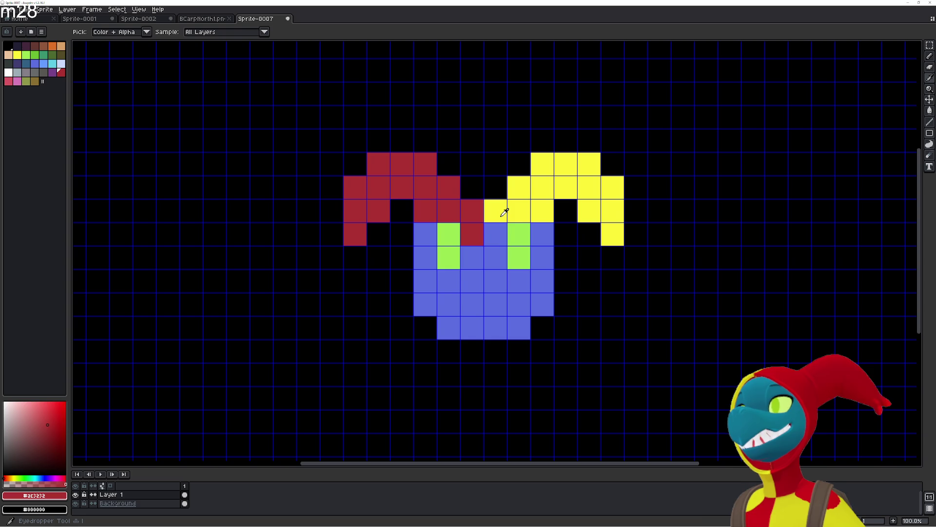
pyautogui.click(504, 212)
pyautogui.press('g')
pyautogui.click(498, 237)
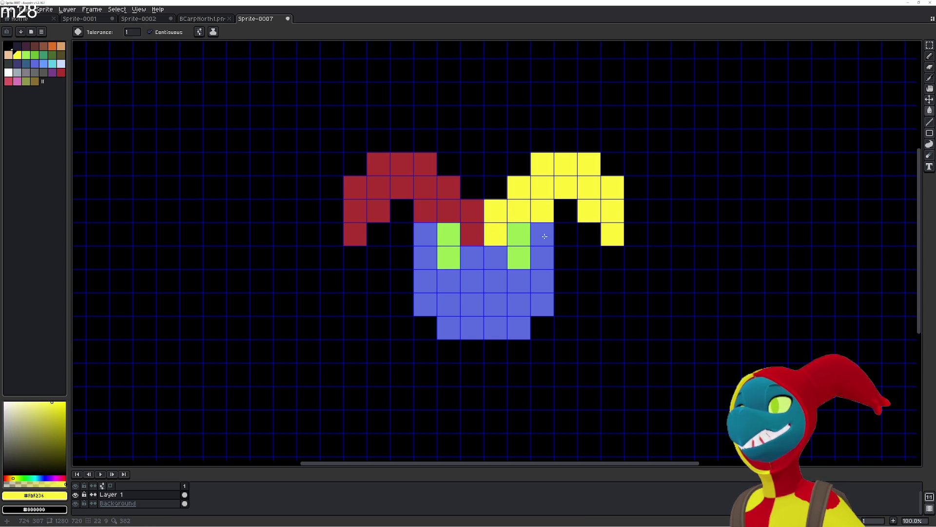
pyautogui.click(541, 234)
pyautogui.click(417, 237)
# Make the left brim cells red and the cell above the right eye yellow.
pyautogui.press('i')
pyautogui.click(470, 226)
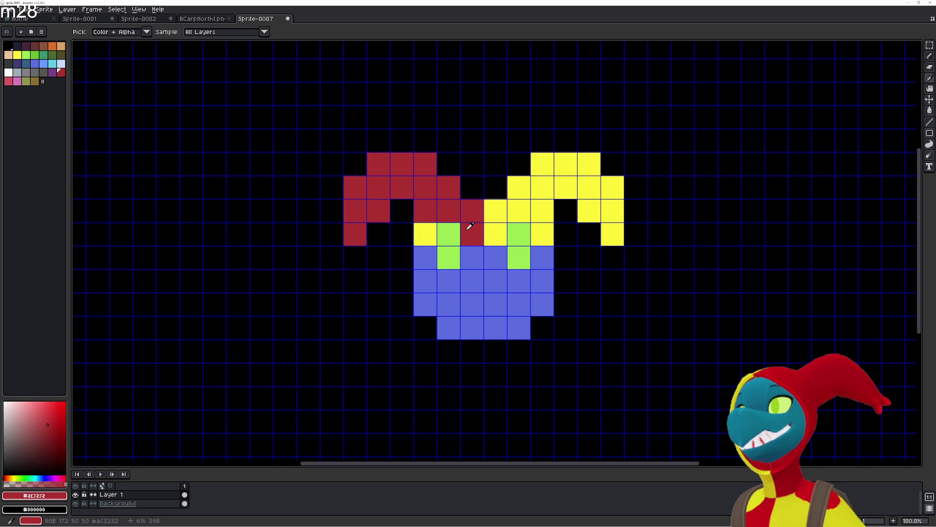
pyautogui.press('g')
pyautogui.click(426, 234)
pyautogui.click(448, 234)
pyautogui.press('i')
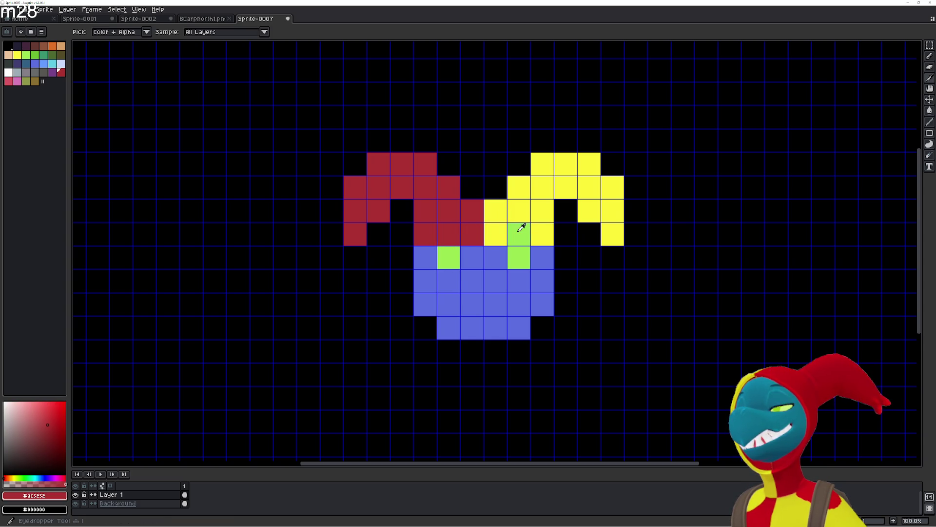
pyautogui.click(528, 204)
pyautogui.press('g')
pyautogui.click(518, 234)
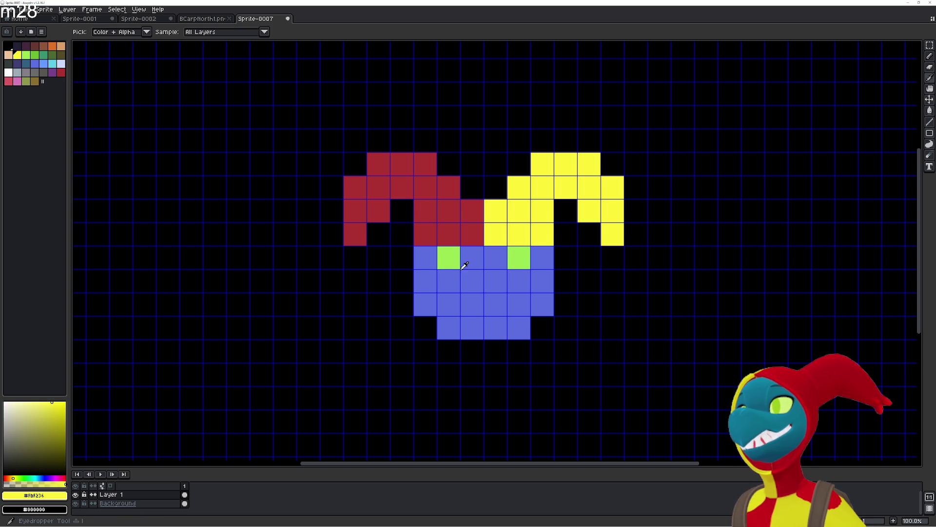
# Lengthen both green eyes down one cell, then choose white from the palette.
pyautogui.press('i')
pyautogui.click(450, 256)
pyautogui.press('g')
pyautogui.press('b')
pyautogui.press('g')
pyautogui.click(453, 278)
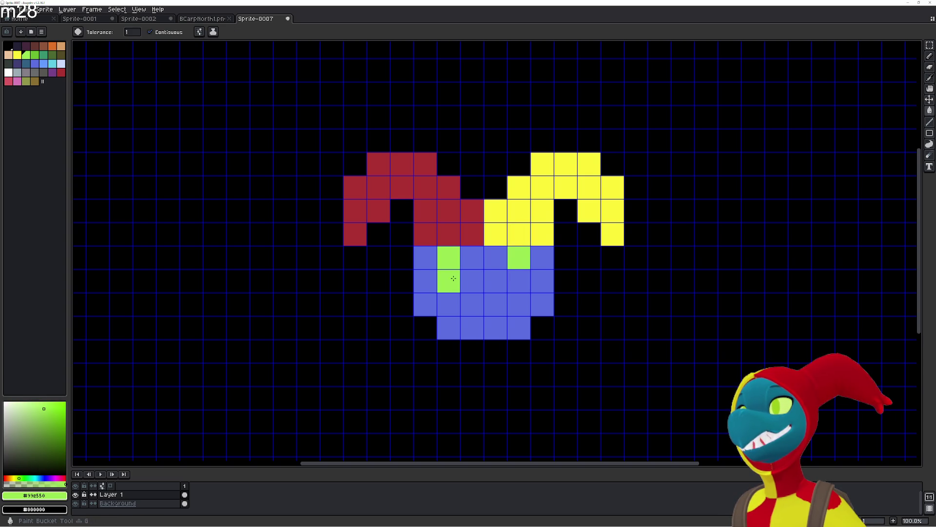
pyautogui.click(516, 282)
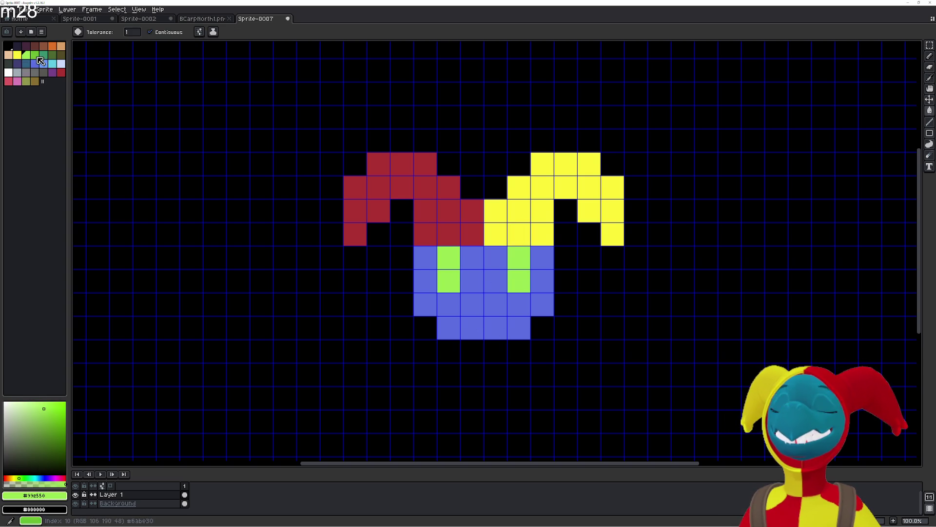
pyautogui.click(60, 63)
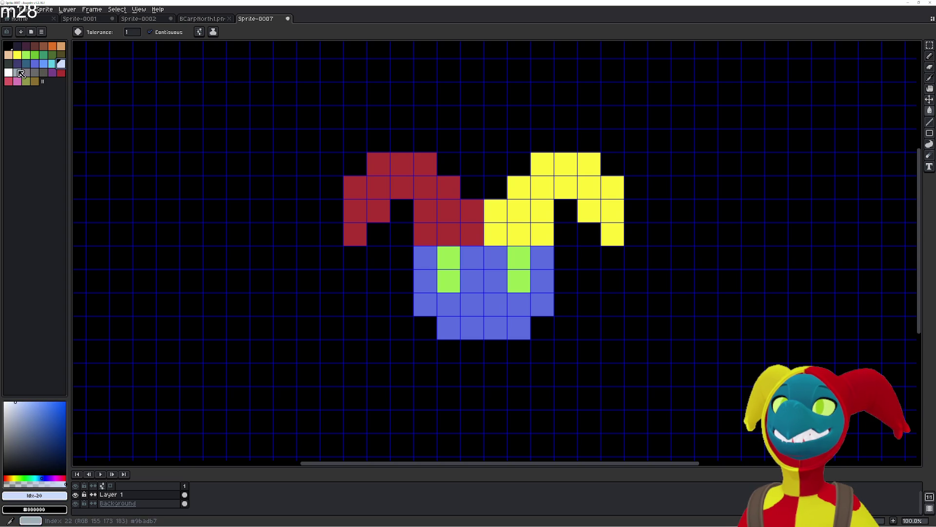
pyautogui.click(8, 73)
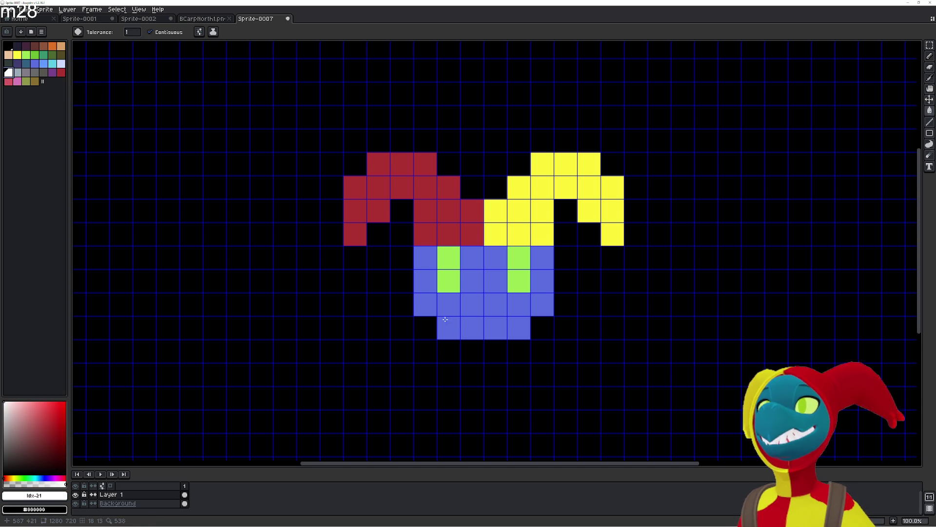
# Paint four trial mouth cells white, then revert them to blue.
pyautogui.click(448, 304)
pyautogui.click(472, 327)
pyautogui.click(495, 328)
pyautogui.click(521, 324)
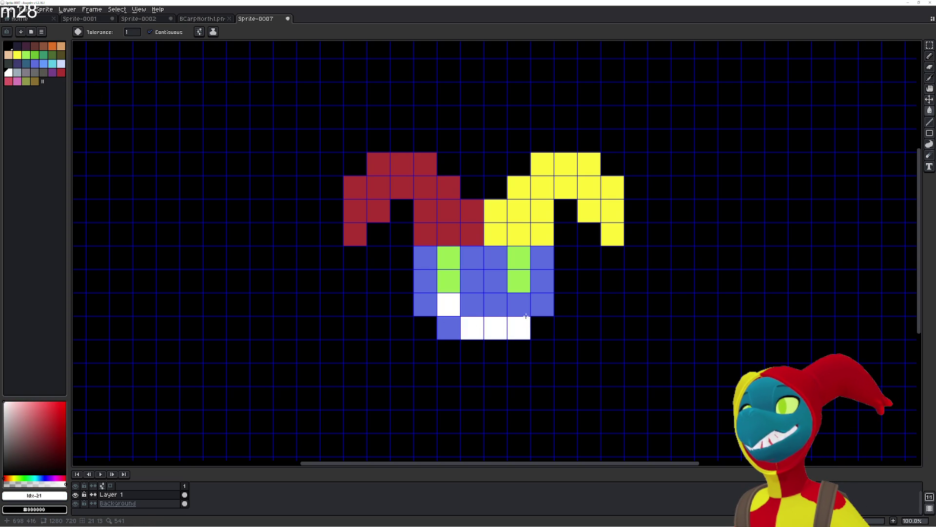
pyautogui.rightClick(519, 328)
pyautogui.rightClick(495, 325)
pyautogui.rightClick(469, 326)
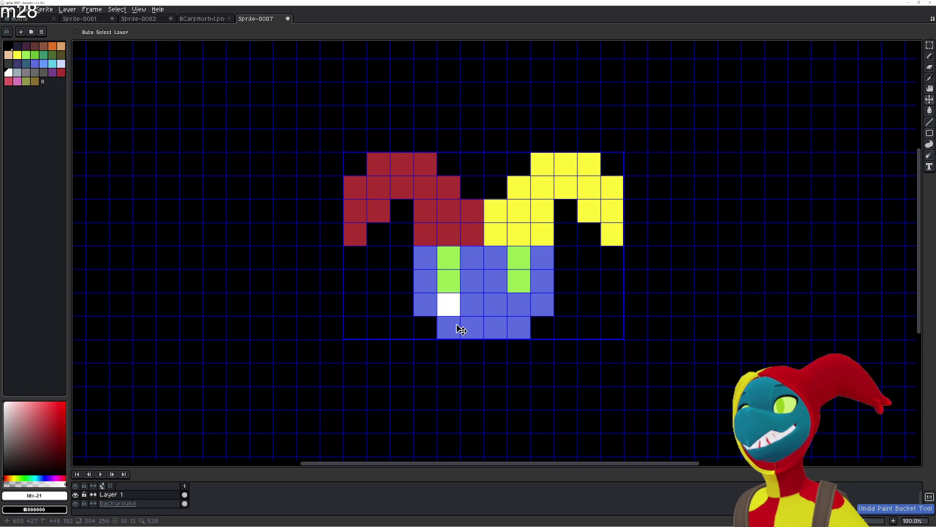
pyautogui.rightClick(449, 304)
# Paint the white grin: a raised cell at each end plus the four-cell bottom row.
pyautogui.click(426, 304)
pyautogui.click(449, 327)
pyautogui.click(481, 326)
pyautogui.click(496, 328)
pyautogui.click(519, 328)
pyautogui.click(541, 306)
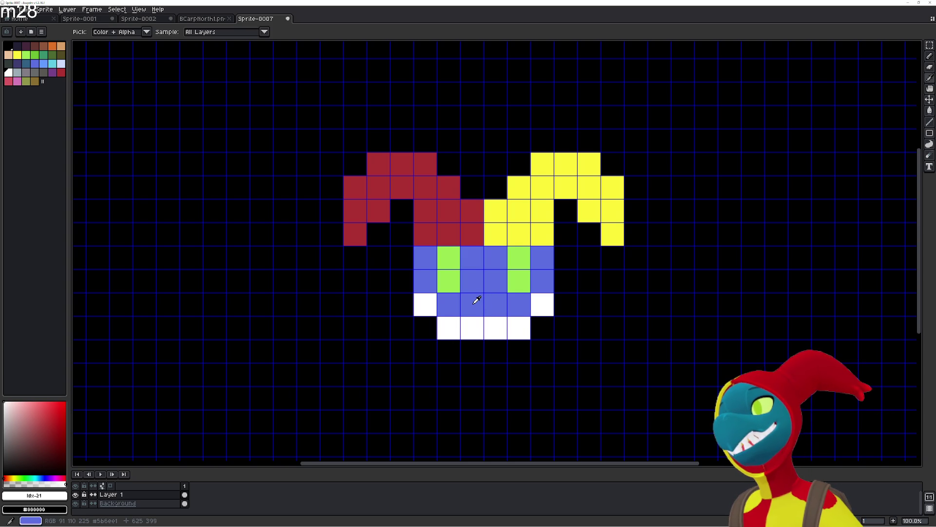
# Try a blue chin row beneath the mouth, then undo the blue fills.
pyautogui.keyDown('alt'); pyautogui.click(475, 303); pyautogui.keyUp('alt')
pyautogui.click(428, 324)
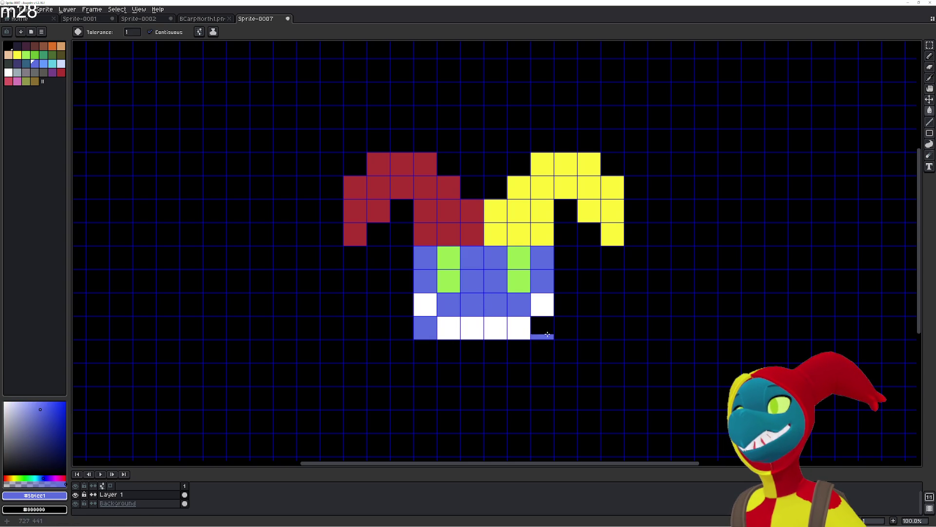
pyautogui.hotkey('ctrl', 'z')
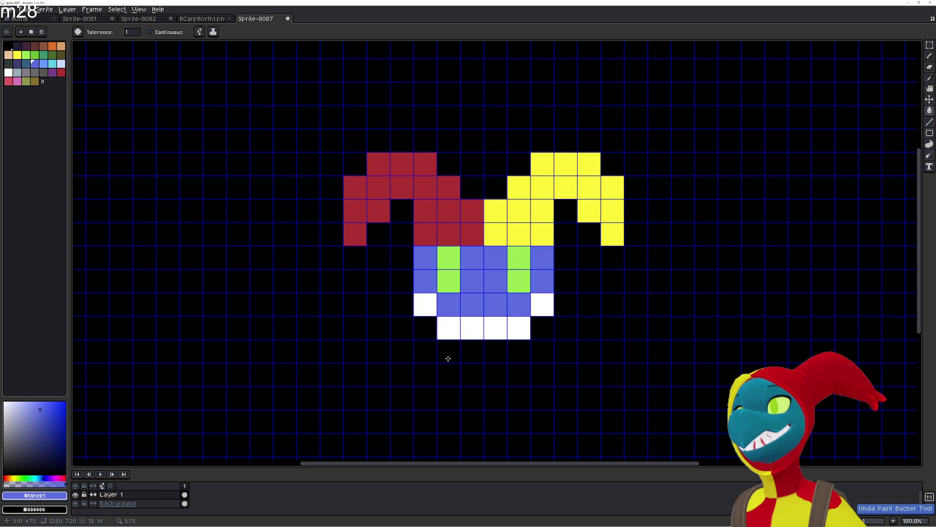
pyautogui.click(467, 353)
pyautogui.click(495, 352)
pyautogui.click(516, 353)
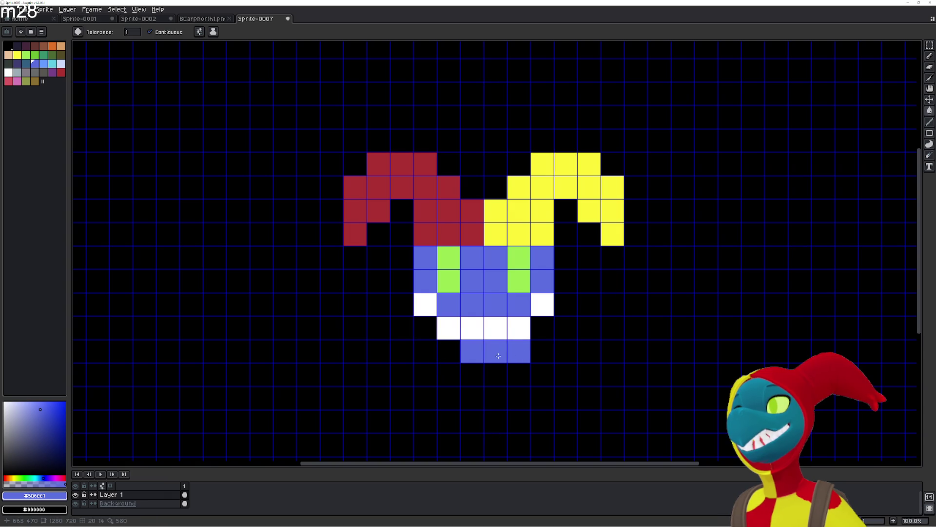
pyautogui.click(444, 359)
pyautogui.click(422, 334)
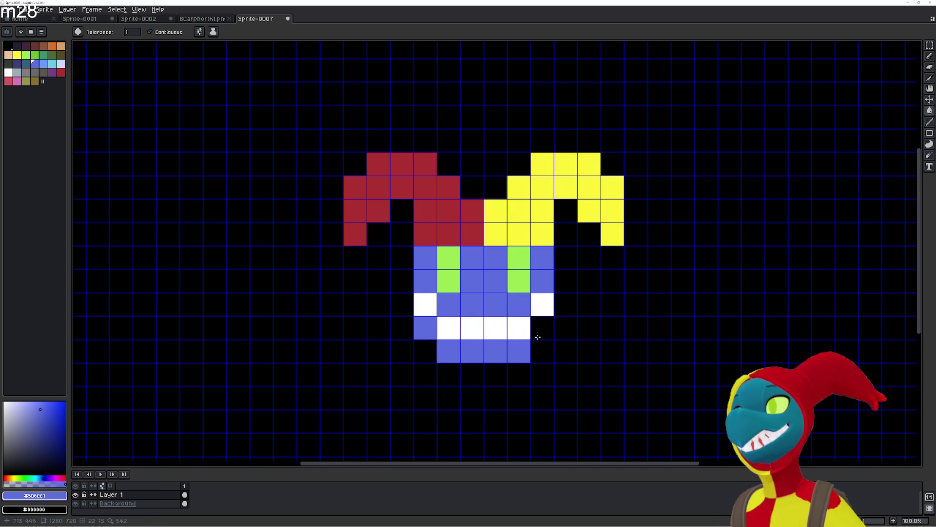
pyautogui.click(537, 334)
pyautogui.hotkey('ctrl', 'z')
pyautogui.hotkey('ctrl', 'z')
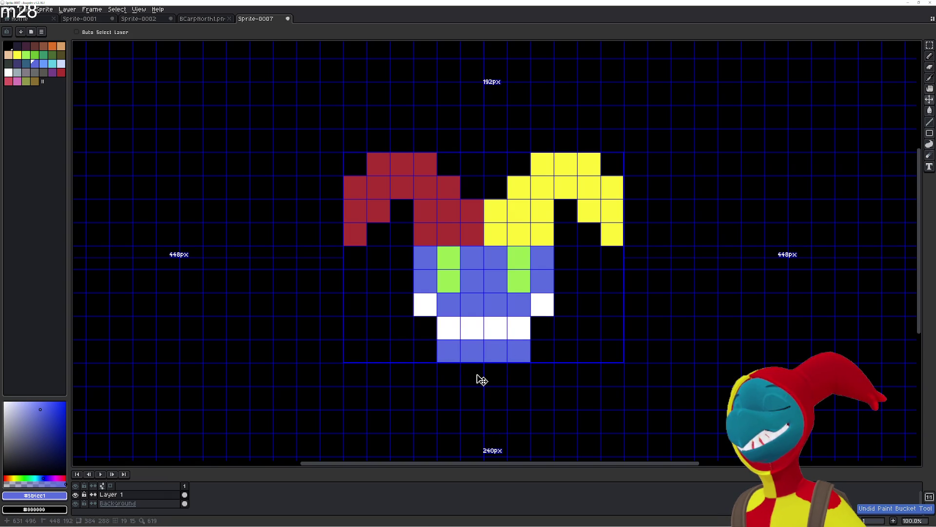
pyautogui.hotkey('ctrl', 'z')
pyautogui.hotkey('ctrl', 'z')
pyautogui.hotkey('ctrl', 'z')
pyautogui.hotkey('ctrl', 'z')
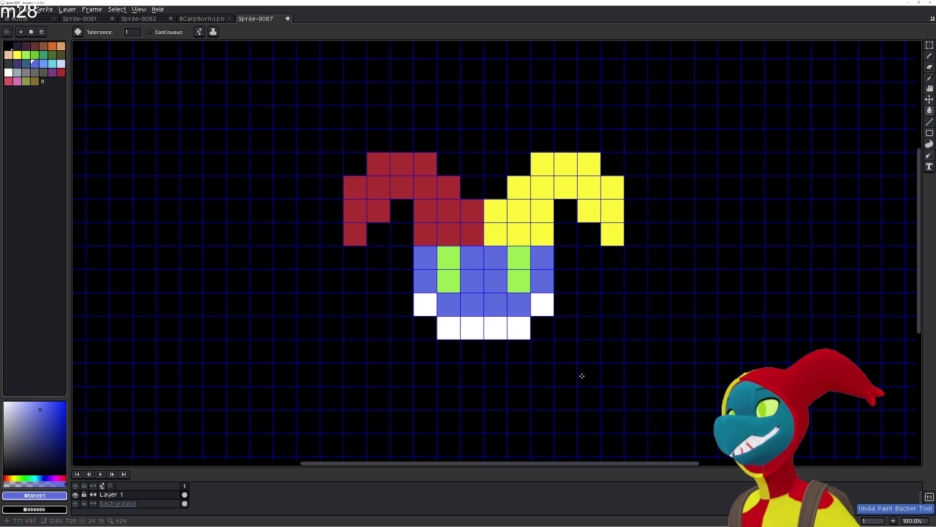
pyautogui.scroll(-3, 566, 361)
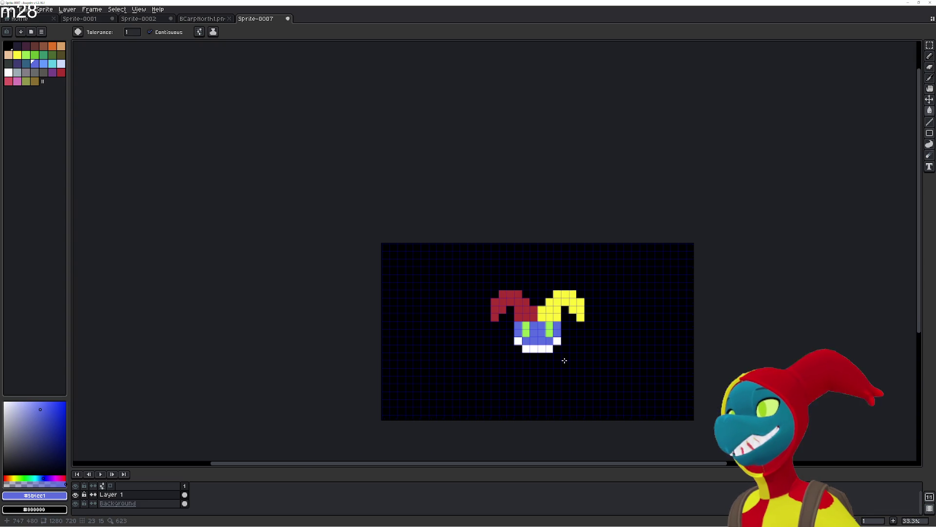
# Paint the hat's lowest row blue so the face grows one row taller.
pyautogui.scroll(1, 591, 372)
pyautogui.scroll(2, 539, 350)
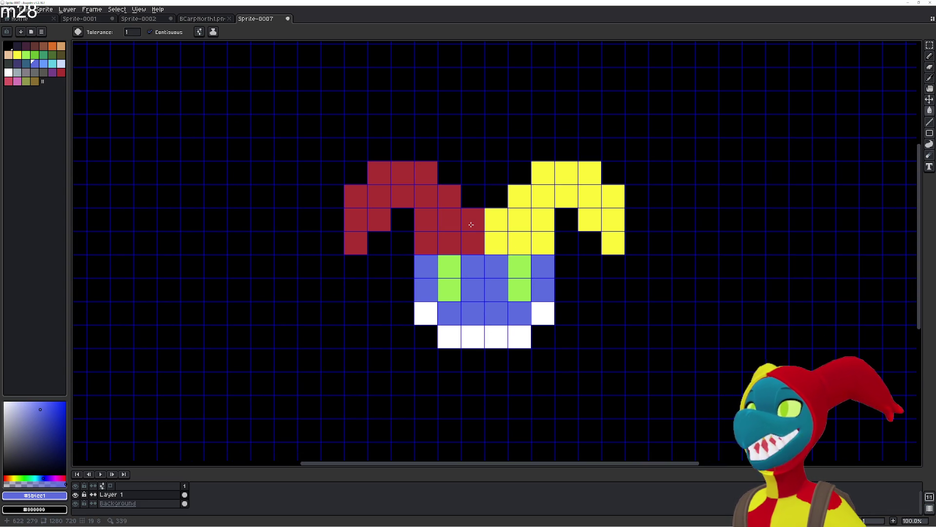
pyautogui.scroll(1, 469, 227)
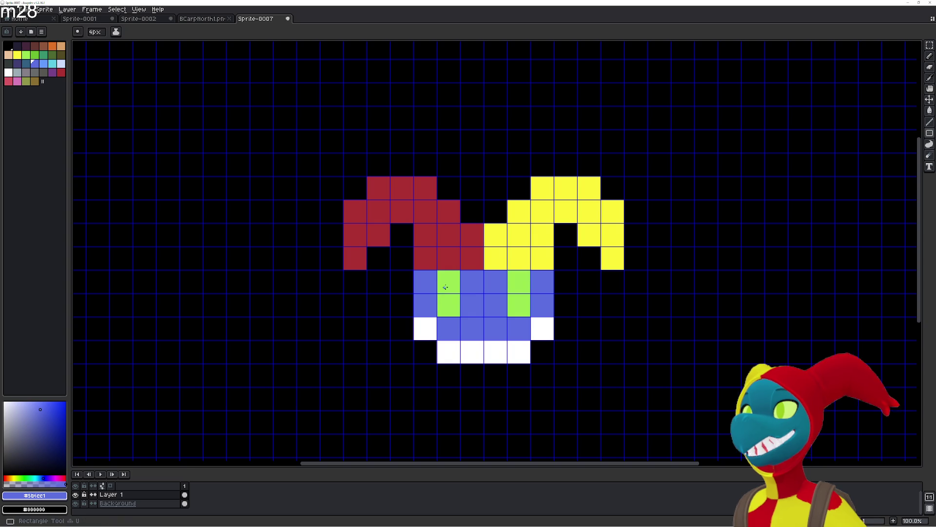
pyautogui.press('i')
pyautogui.moveTo(427, 258); pyautogui.dragTo(524, 256)
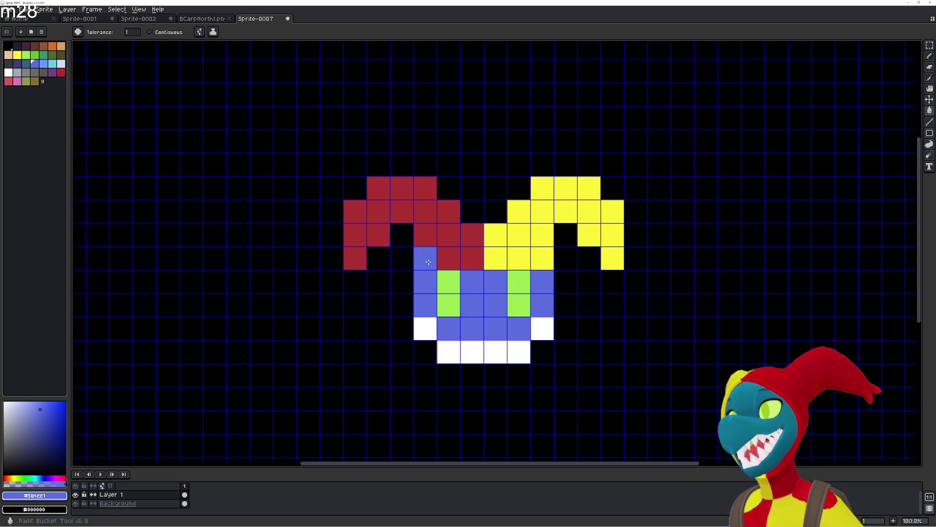
pyautogui.click(542, 258)
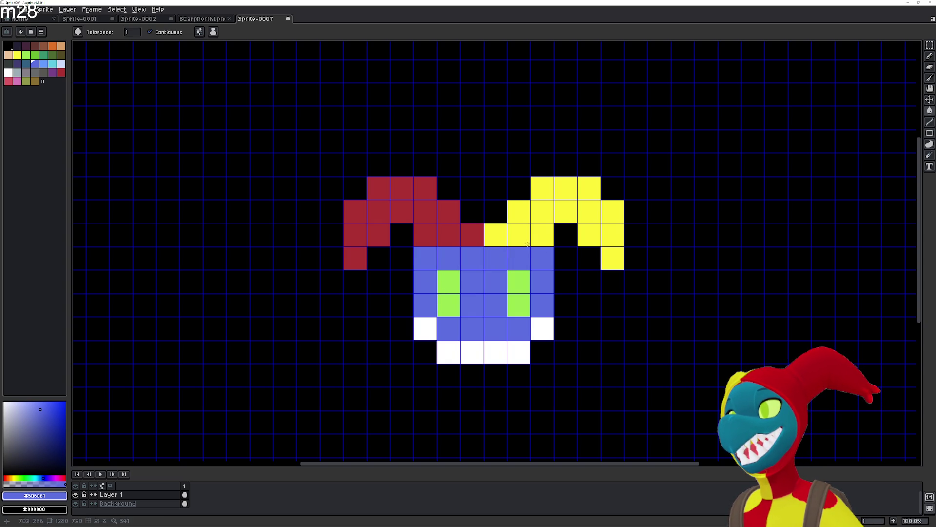
# Extend the red and yellow hat halves upward with extra cells.
pyautogui.keyDown('alt'); pyautogui.click(476, 233); pyautogui.keyUp('alt')
pyautogui.click(468, 215)
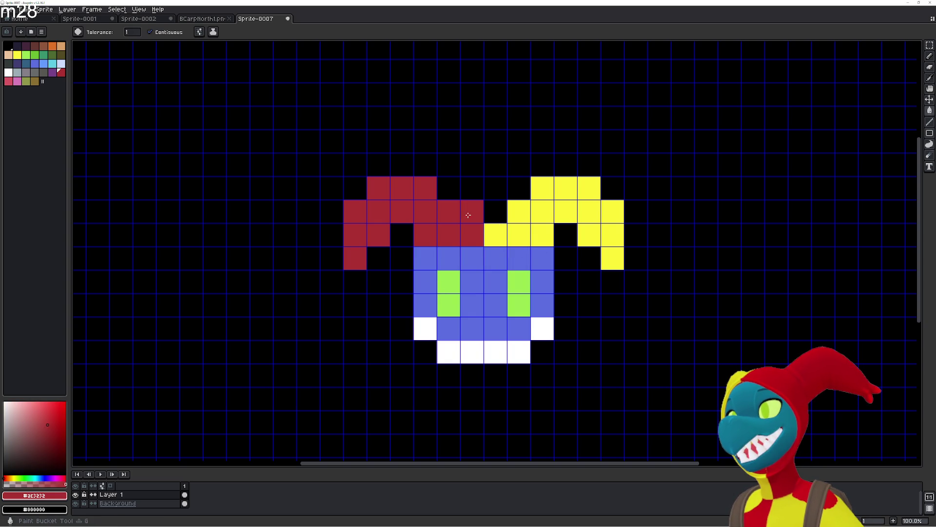
pyautogui.keyDown('alt'); pyautogui.click(512, 219); pyautogui.keyUp('alt')
pyautogui.click(497, 214)
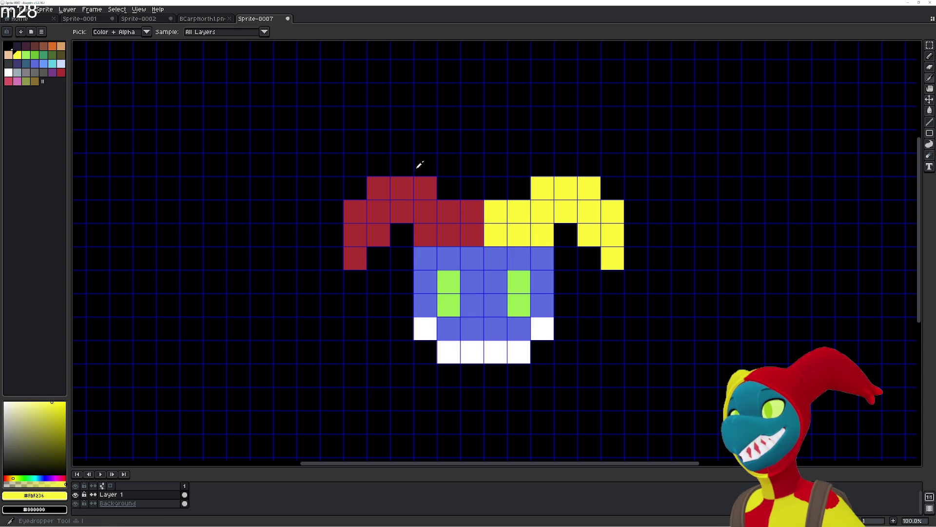
pyautogui.keyDown('alt'); pyautogui.click(434, 184); pyautogui.keyUp('alt')
pyautogui.click(447, 191)
pyautogui.keyDown('alt'); pyautogui.click(527, 205); pyautogui.keyUp('alt')
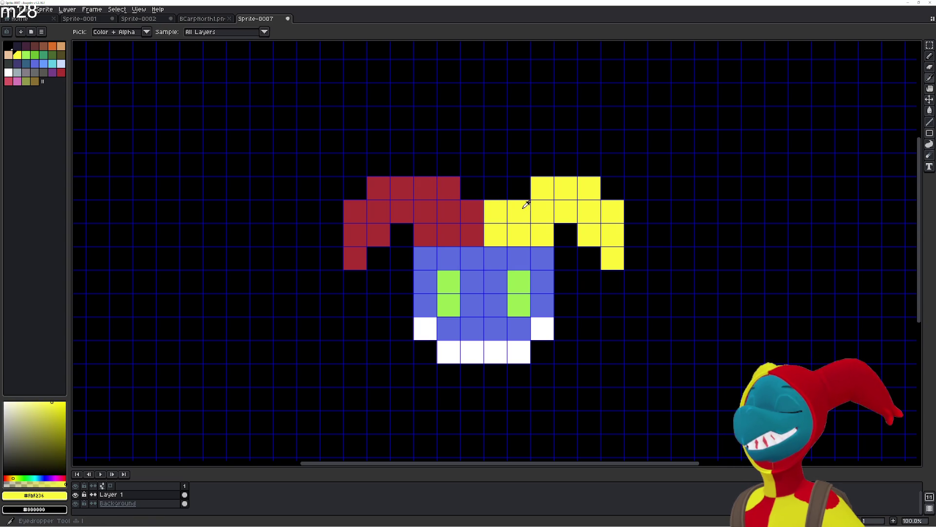
pyautogui.click(518, 187)
# Top each hat half with a two-cell peak, red on the left, yellow on the right.
pyautogui.keyDown('alt'); pyautogui.click(436, 195); pyautogui.keyUp('alt')
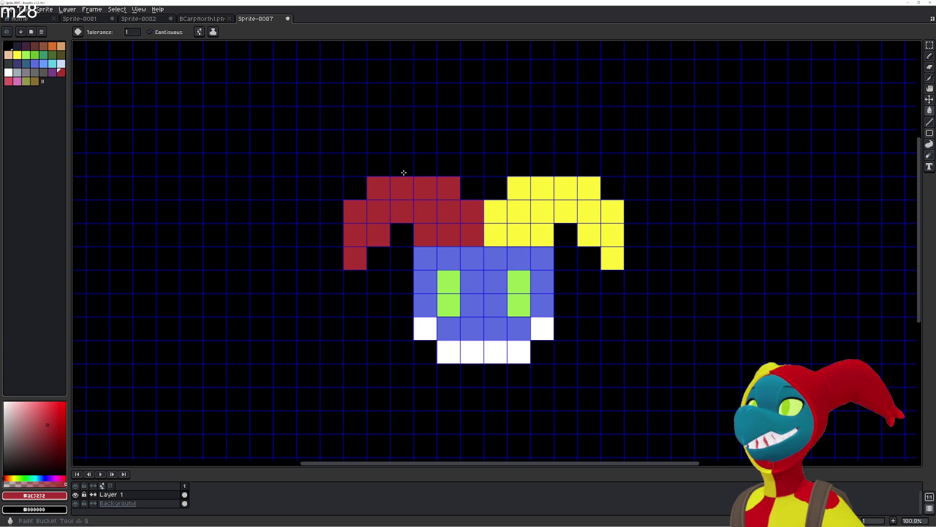
pyautogui.click(401, 164)
pyautogui.click(425, 165)
pyautogui.keyDown('alt'); pyautogui.click(563, 186); pyautogui.keyUp('alt')
pyautogui.click(542, 165)
pyautogui.click(565, 164)
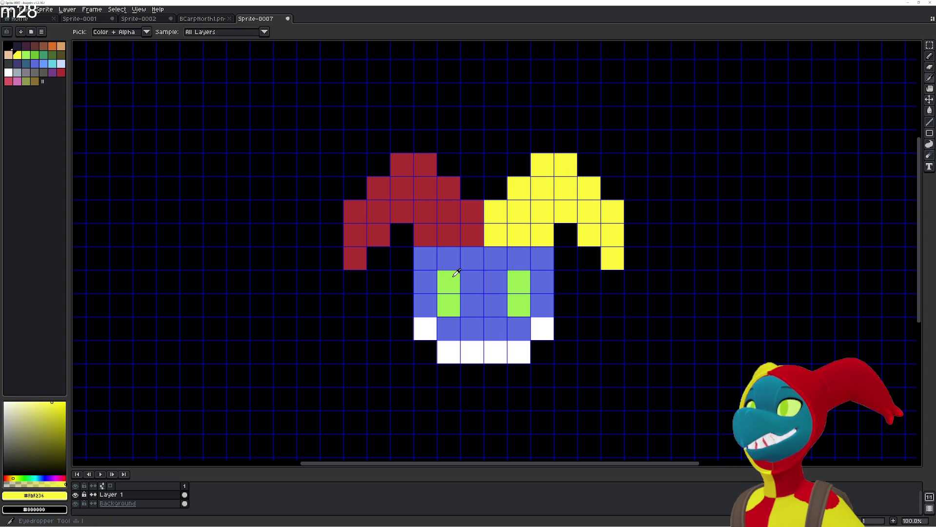
# Extend both green eyes up one cell and trim their bottoms back to blue.
pyautogui.keyDown('alt'); pyautogui.click(451, 282); pyautogui.keyUp('alt')
pyautogui.click(448, 258)
pyautogui.click(520, 258)
pyautogui.keyDown('alt'); pyautogui.click(549, 300); pyautogui.keyUp('alt')
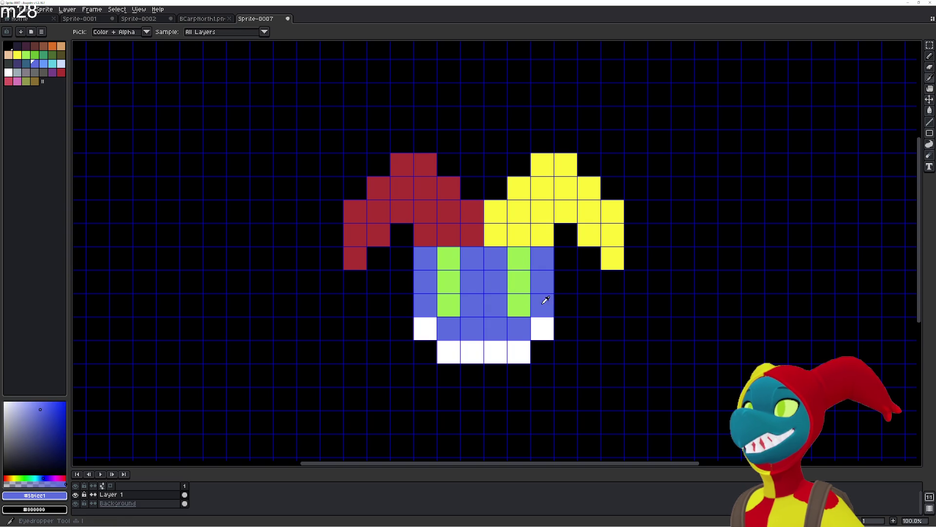
pyautogui.click(518, 305)
pyautogui.click(448, 305)
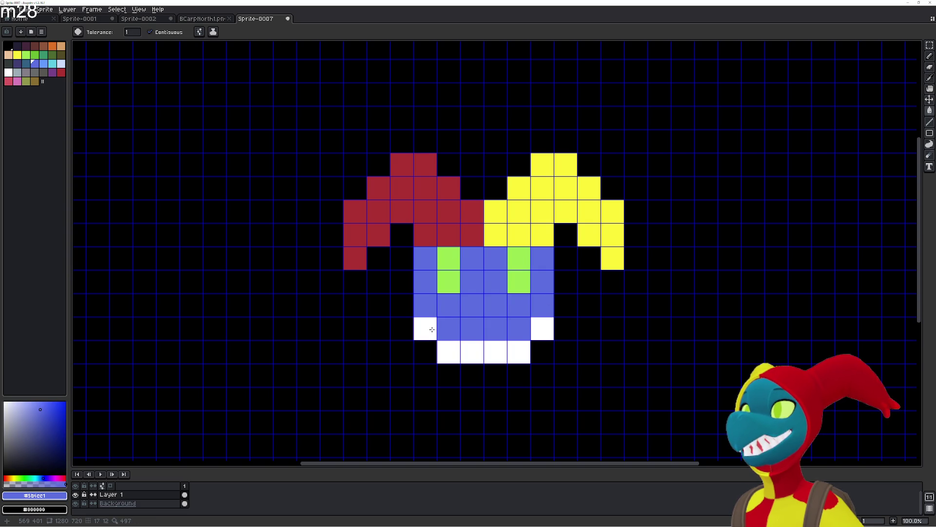
# Paint over the old mouth cells with the face blue.
pyautogui.click(430, 330)
pyautogui.click(451, 351)
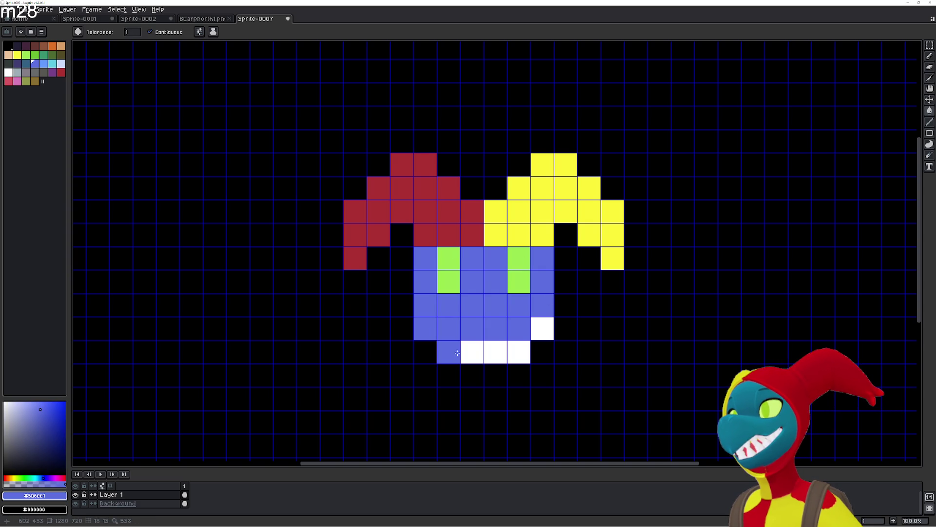
pyautogui.click(472, 351)
pyautogui.click(496, 351)
pyautogui.click(519, 352)
pyautogui.click(543, 328)
# Pick grey and fill four lower face cells with it as a trial mouth.
pyautogui.press('i')
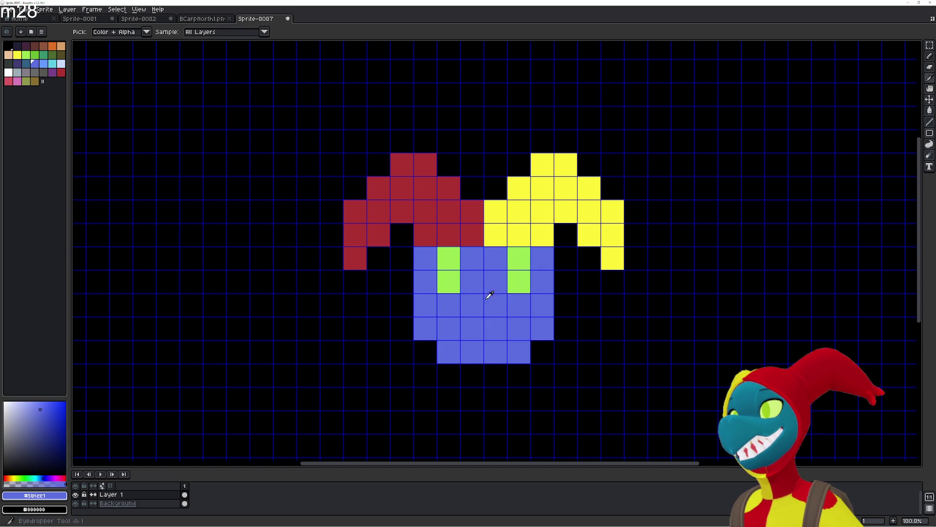
pyautogui.click(18, 73)
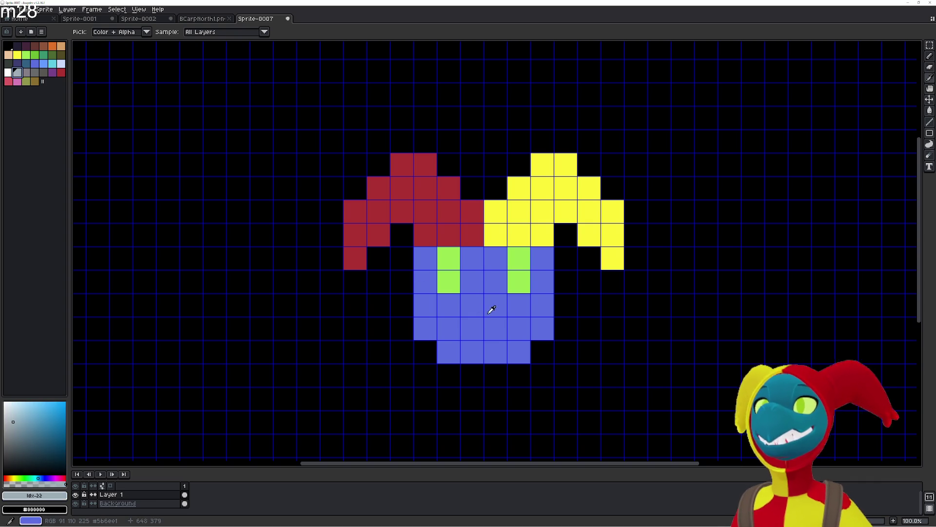
pyautogui.press('g')
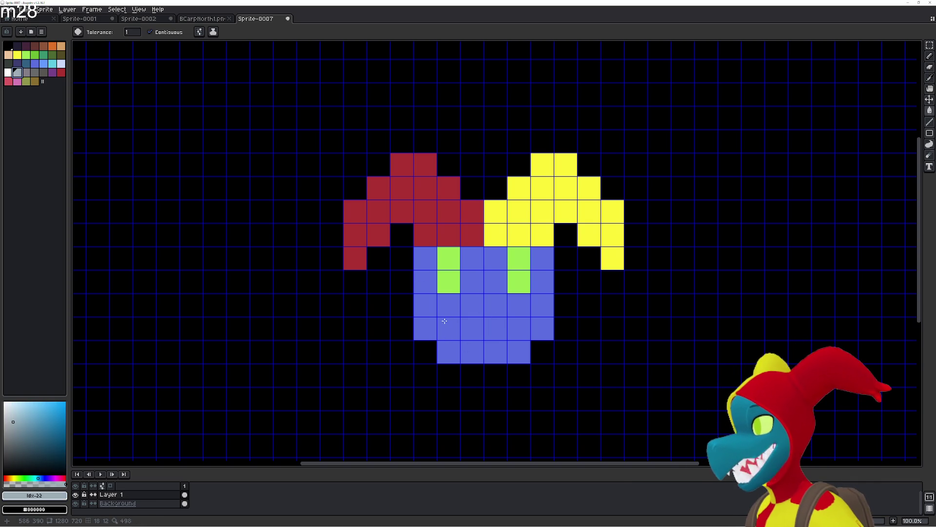
pyautogui.click(440, 322)
pyautogui.click(473, 352)
pyautogui.click(495, 352)
pyautogui.click(519, 327)
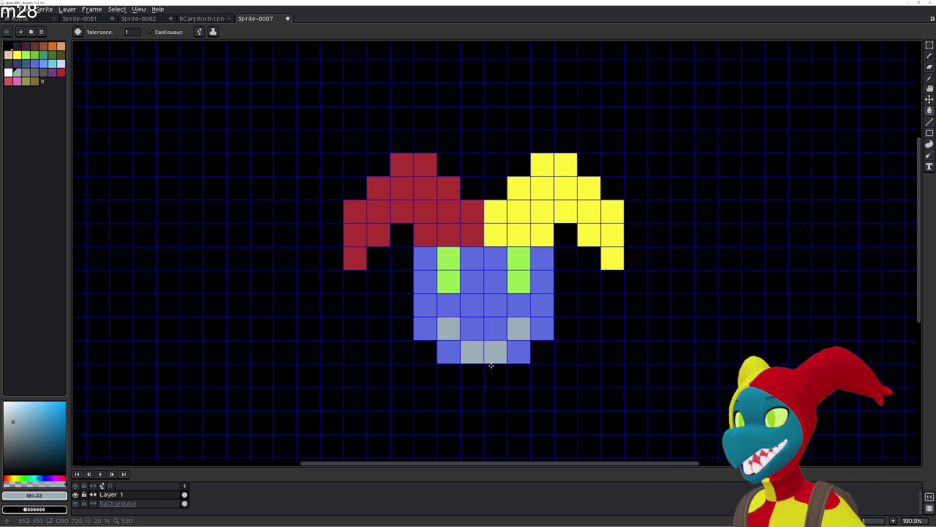
# Paint a white mouth row with raised corners at both ends.
pyautogui.click(10, 73)
pyautogui.click(425, 305)
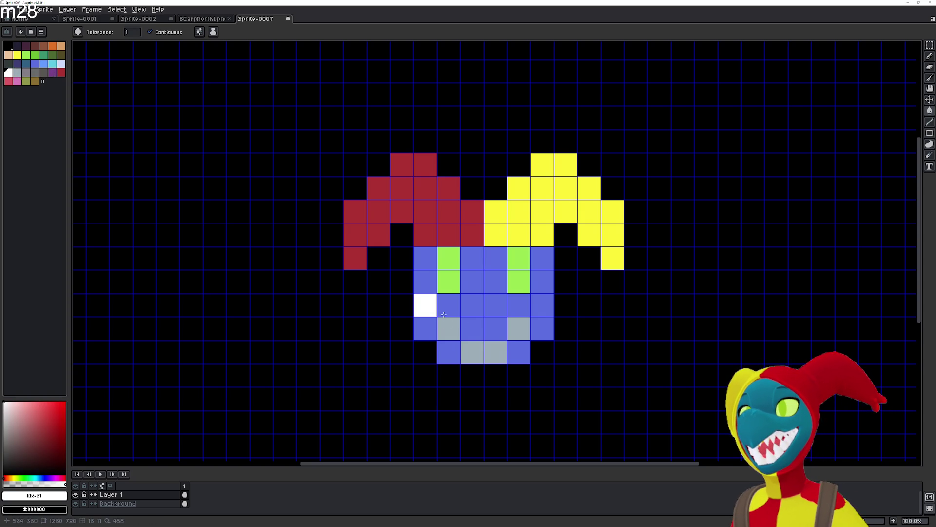
pyautogui.click(448, 326)
pyautogui.click(472, 328)
pyautogui.click(495, 328)
pyautogui.click(519, 327)
pyautogui.click(537, 319)
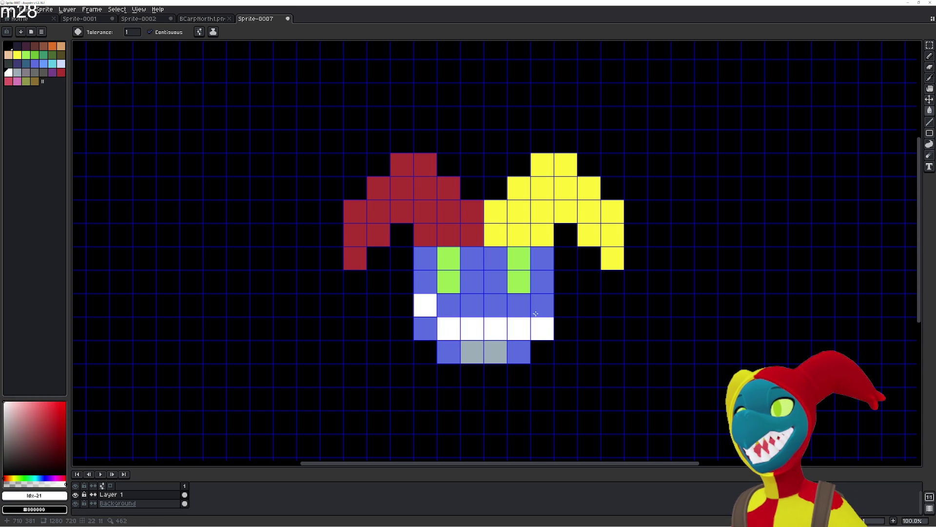
pyautogui.click(540, 305)
# Return the mouth's right end, grey chin cells and both corners to blue.
pyautogui.keyDown('alt'); pyautogui.click(518, 308); pyautogui.keyUp('alt')
pyautogui.click(542, 328)
pyautogui.click(496, 351)
pyautogui.click(479, 352)
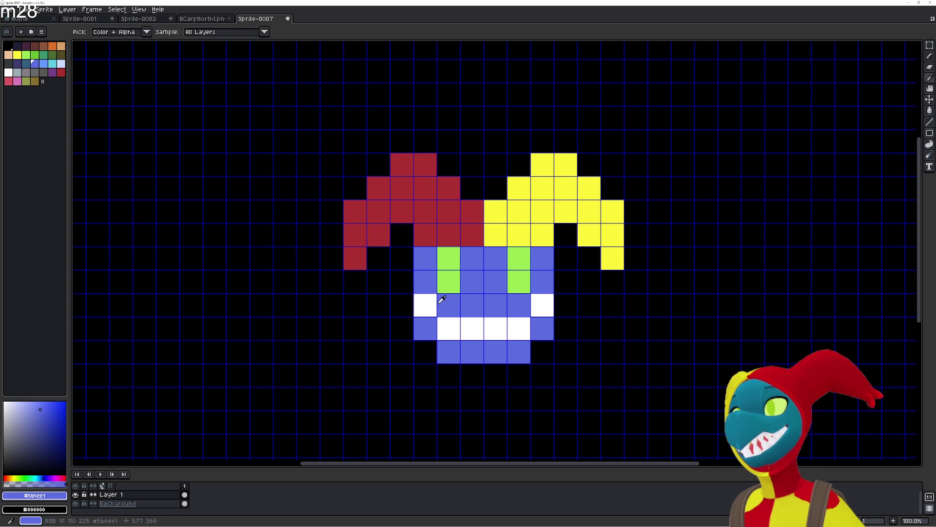
pyautogui.click(425, 304)
pyautogui.click(544, 306)
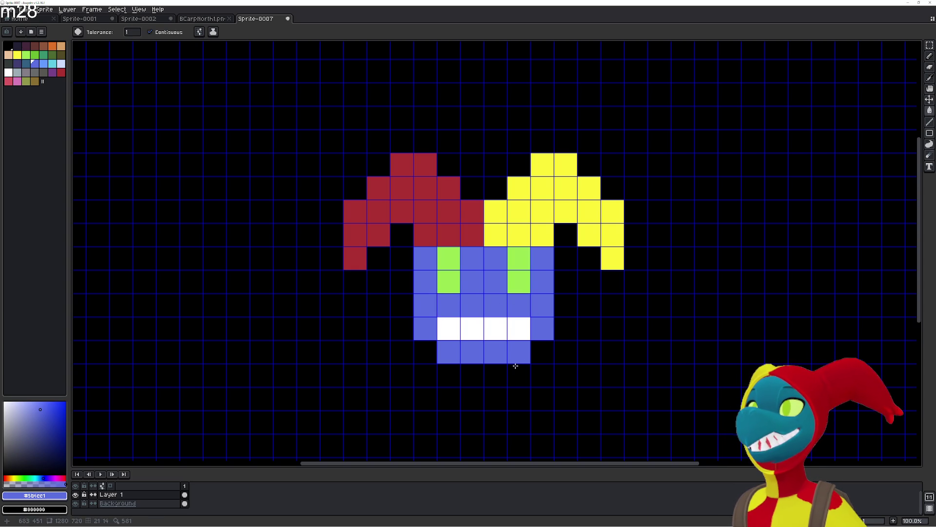
# Clear the eyes' top cells to blue and make both green eyes two cells tall.
pyautogui.press('alt')
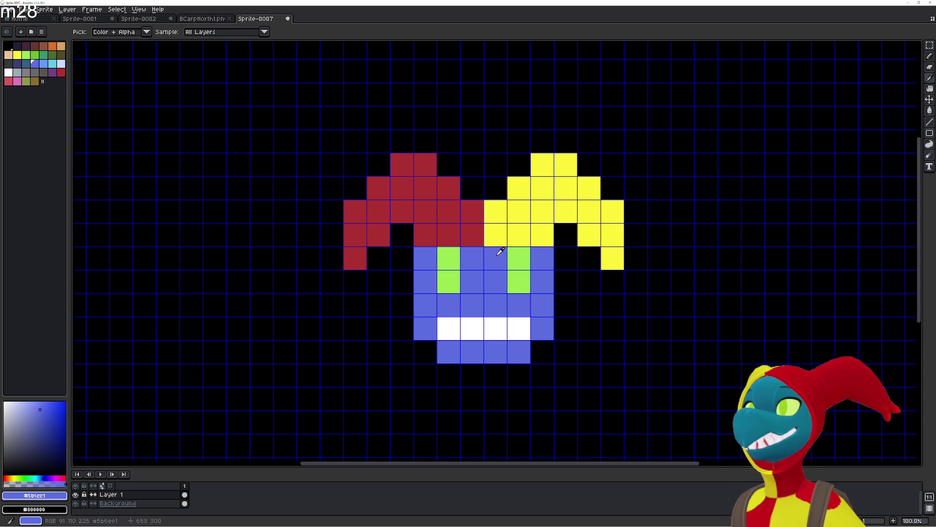
pyautogui.click(517, 254)
pyautogui.click(454, 255)
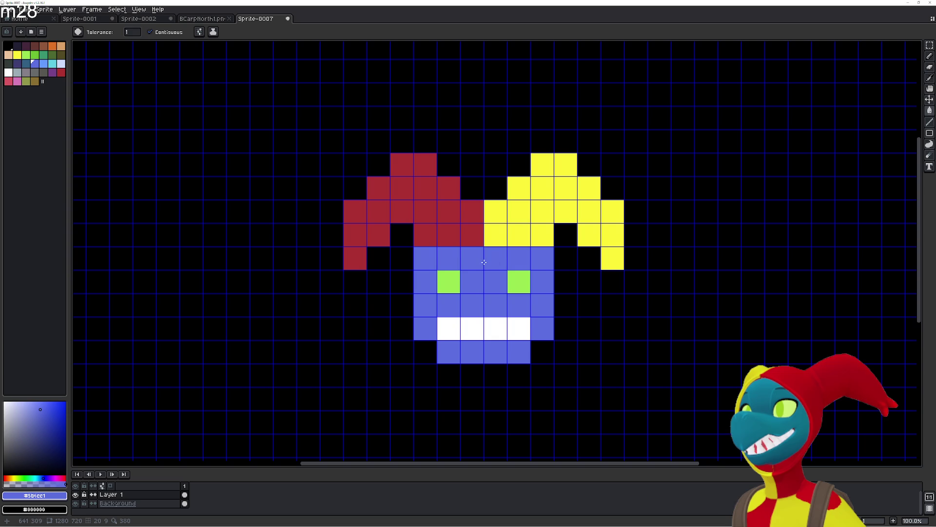
pyautogui.keyDown('alt'); pyautogui.click(453, 279); pyautogui.keyUp('alt')
pyautogui.click(451, 257)
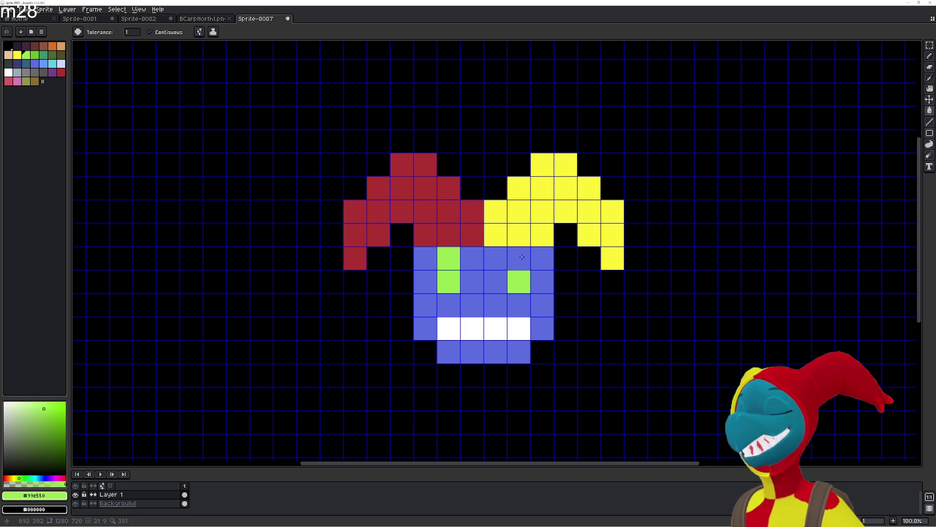
pyautogui.click(519, 258)
# Try white grin cells under each eye and turn the outer mouth cells blue.
pyautogui.keyDown('alt'); pyautogui.click(453, 324); pyautogui.keyUp('alt')
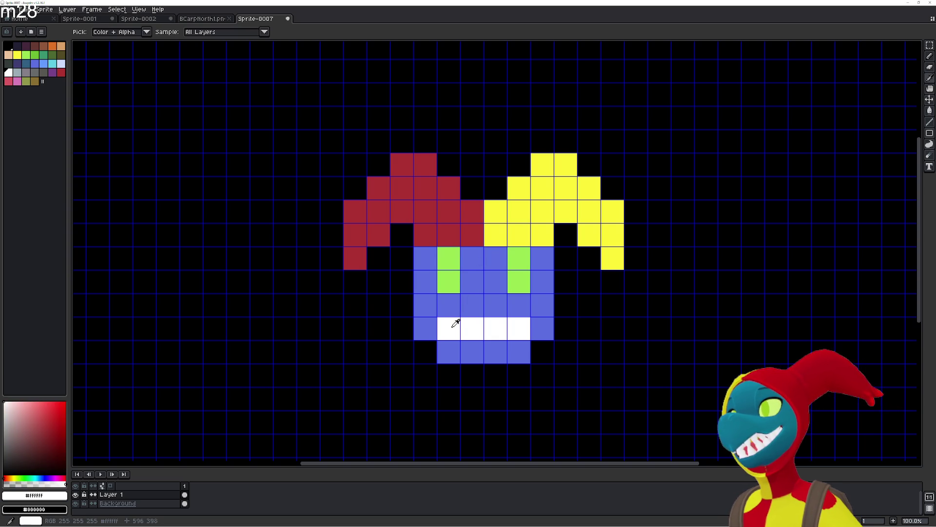
pyautogui.click(452, 311)
pyautogui.click(517, 305)
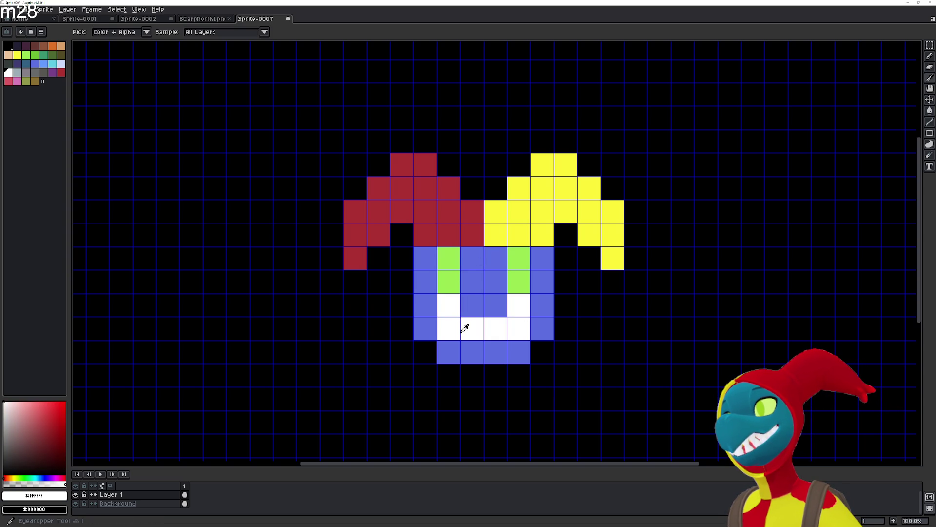
pyautogui.keyDown('alt'); pyautogui.click(476, 303); pyautogui.keyUp('alt')
pyautogui.click(453, 327)
pyautogui.click(527, 329)
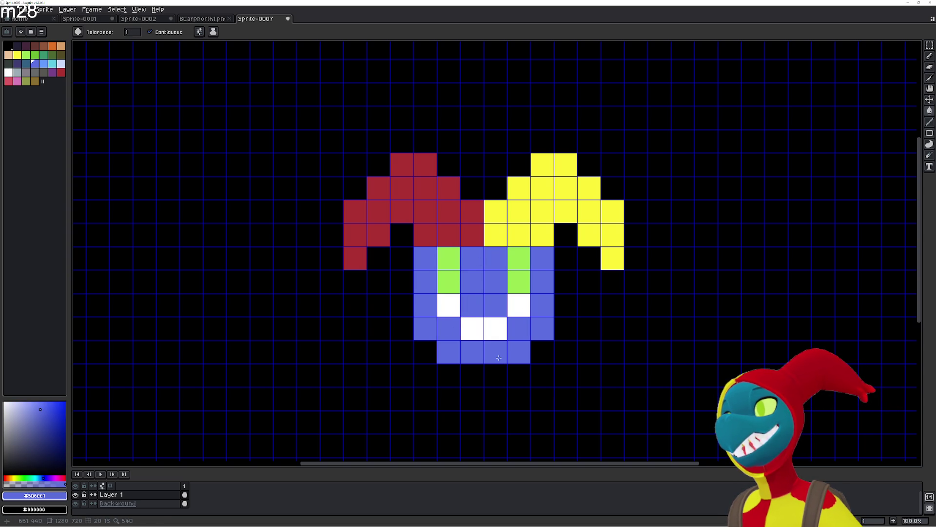
# Try another mouth shape by whitening chin and mouth cells.
pyautogui.keyDown('alt'); pyautogui.click(476, 325); pyautogui.keyUp('alt')
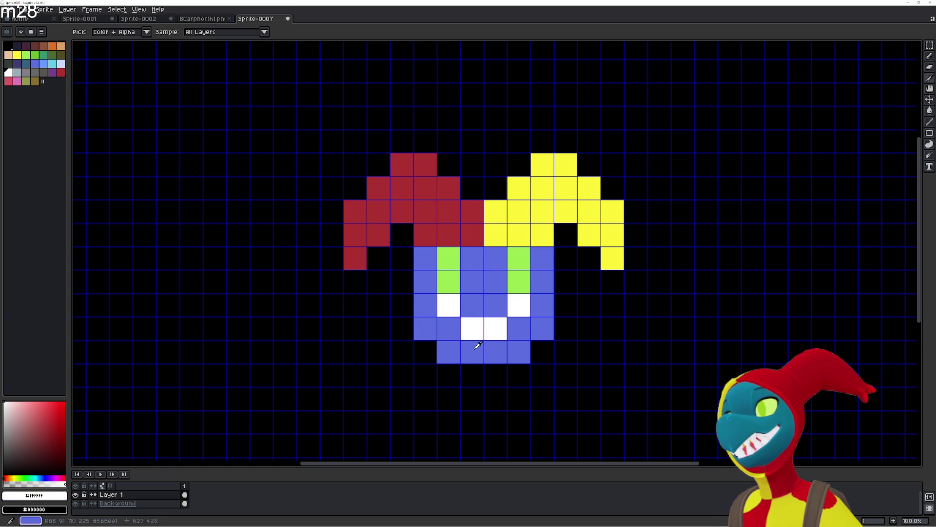
pyautogui.click(472, 350)
pyautogui.click(494, 350)
pyautogui.click(510, 324)
pyautogui.click(449, 328)
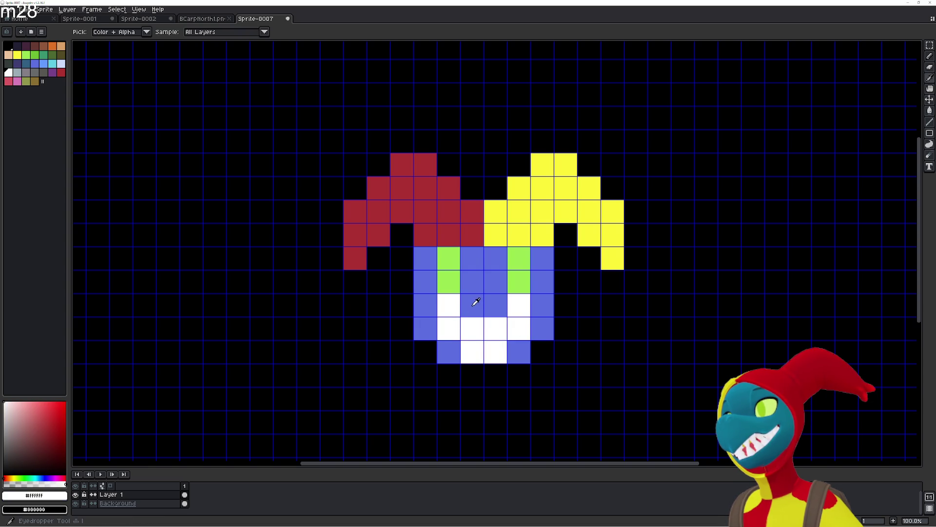
# Revert the trial mouth cells and the cell under the eye to blue.
pyautogui.keyDown('alt'); pyautogui.click(476, 299); pyautogui.keyUp('alt')
pyautogui.click(456, 305)
pyautogui.click(472, 328)
pyautogui.click(519, 328)
pyautogui.click(519, 305)
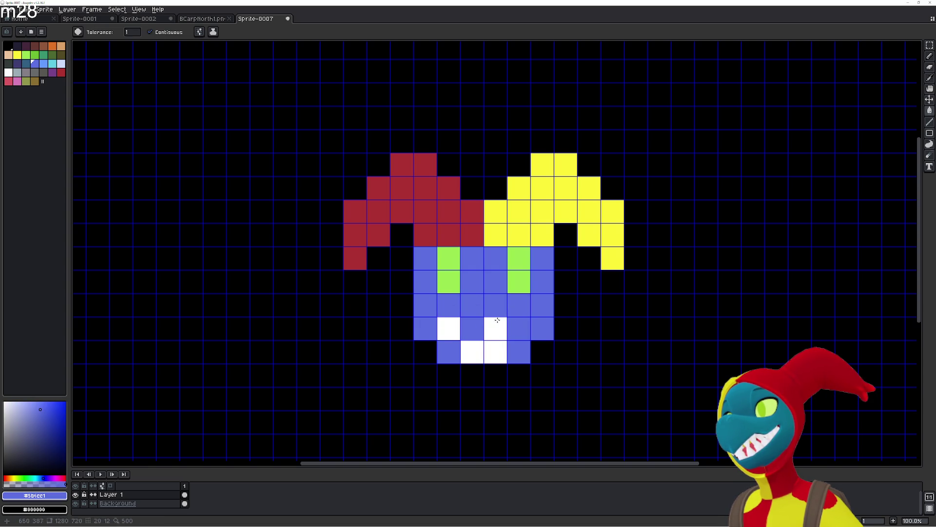
pyautogui.click(495, 328)
# Fill the mouth row white from edge to edge, discarding a whitened bottom row.
pyautogui.keyDown('alt'); pyautogui.click(497, 343); pyautogui.keyUp('alt')
pyautogui.click(518, 327)
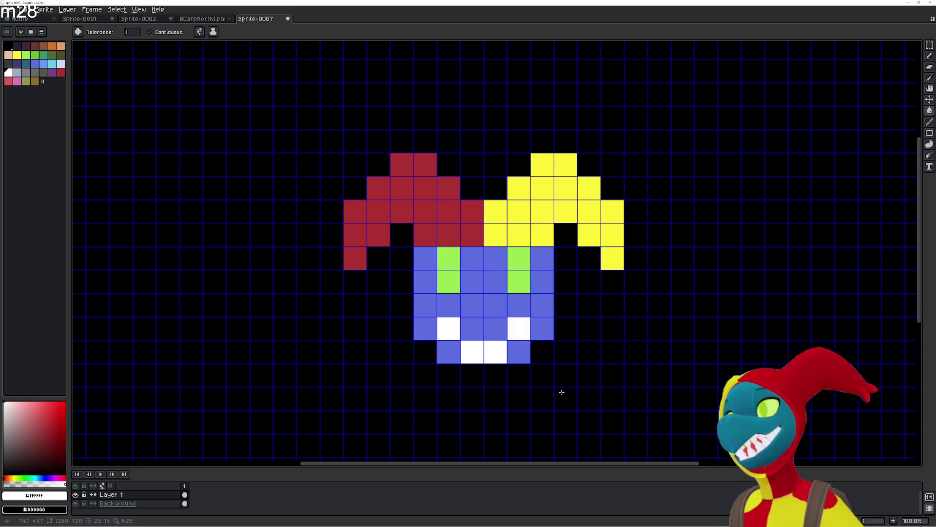
pyautogui.click(449, 351)
pyautogui.click(519, 351)
pyautogui.hotkey('ctrl', 'z')
pyautogui.hotkey('ctrl', 'z')
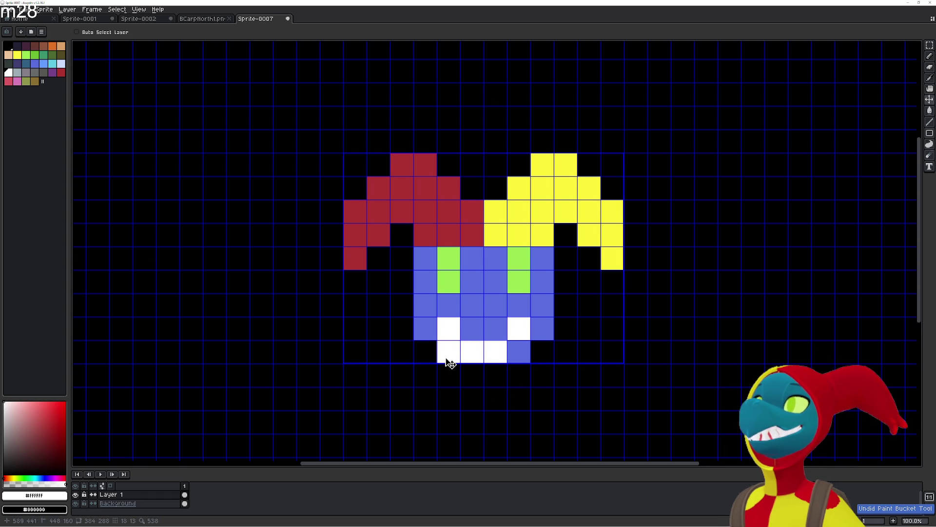
pyautogui.click(425, 330)
pyautogui.click(544, 332)
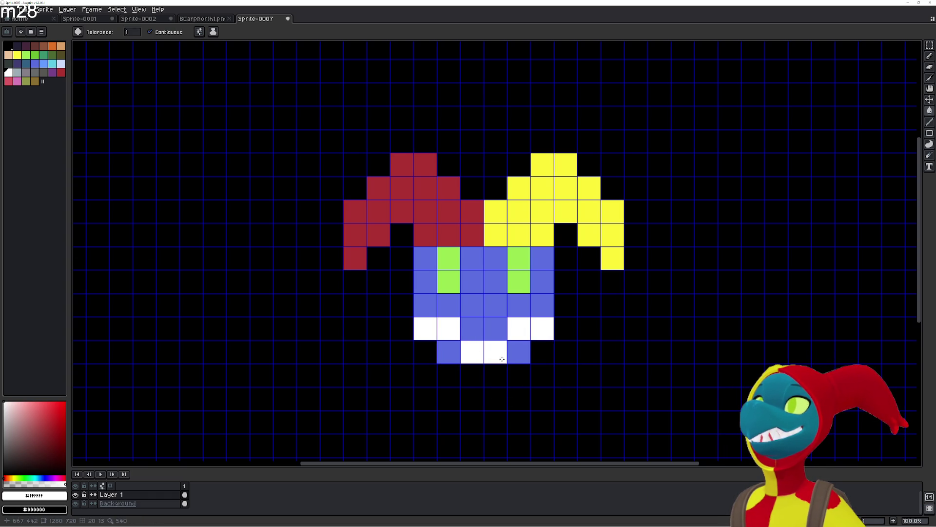
pyautogui.click(472, 328)
pyautogui.click(496, 328)
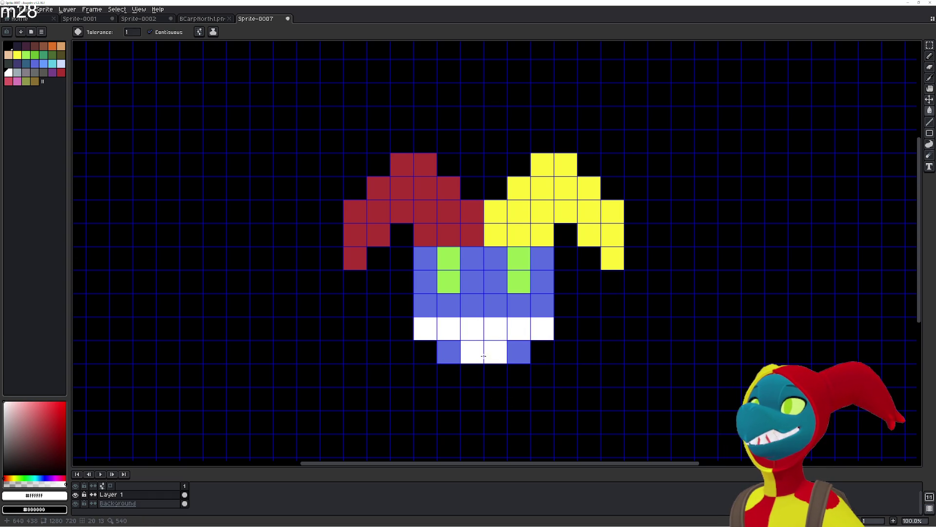
# Turn the chin cells and both mouth ends blue, leaving four white cells.
pyautogui.keyDown('alt'); pyautogui.click(476, 304); pyautogui.keyUp('alt')
pyautogui.click(472, 351)
pyautogui.click(495, 351)
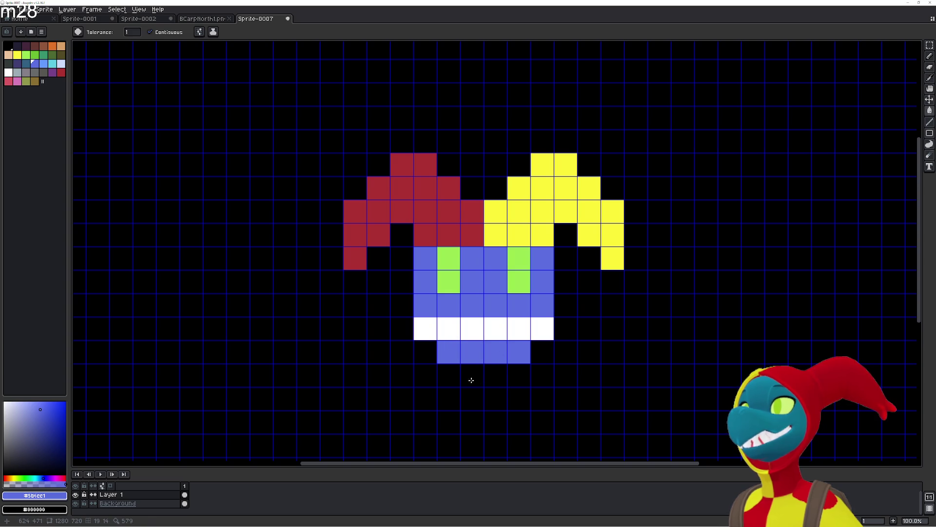
pyautogui.click(425, 328)
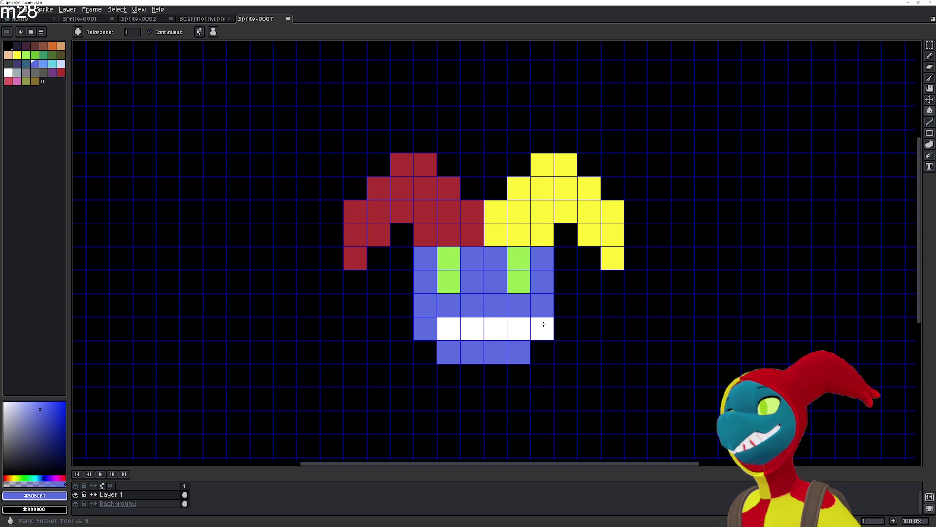
pyautogui.click(531, 327)
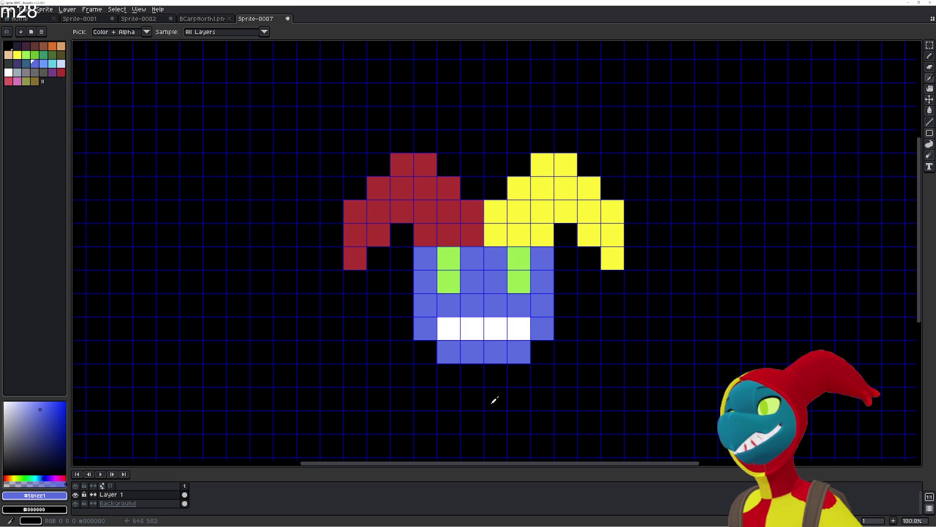
# Extend the hat down beside the eyes: red on the left, yellow on the right.
pyautogui.moveTo(493, 397); pyautogui.dragTo(486, 354)
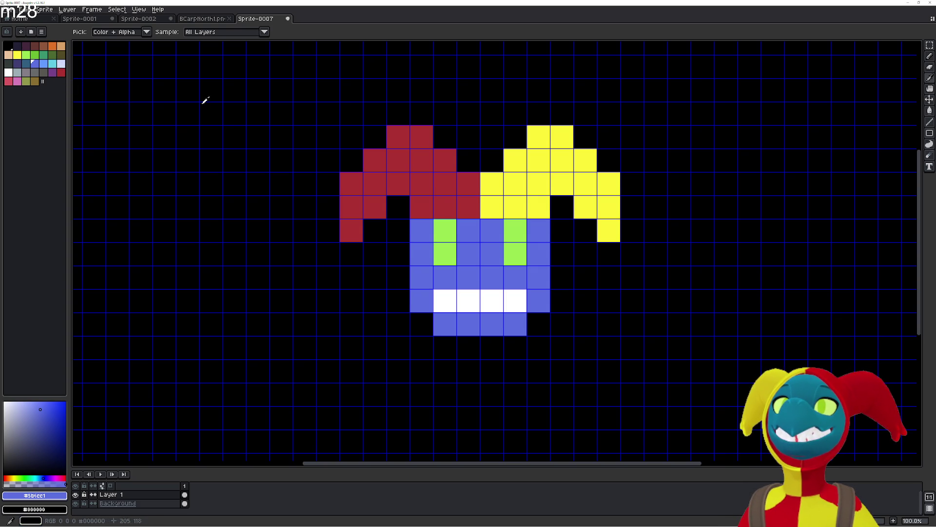
pyautogui.click(434, 202)
pyautogui.rightClick(542, 208)
pyautogui.press('g')
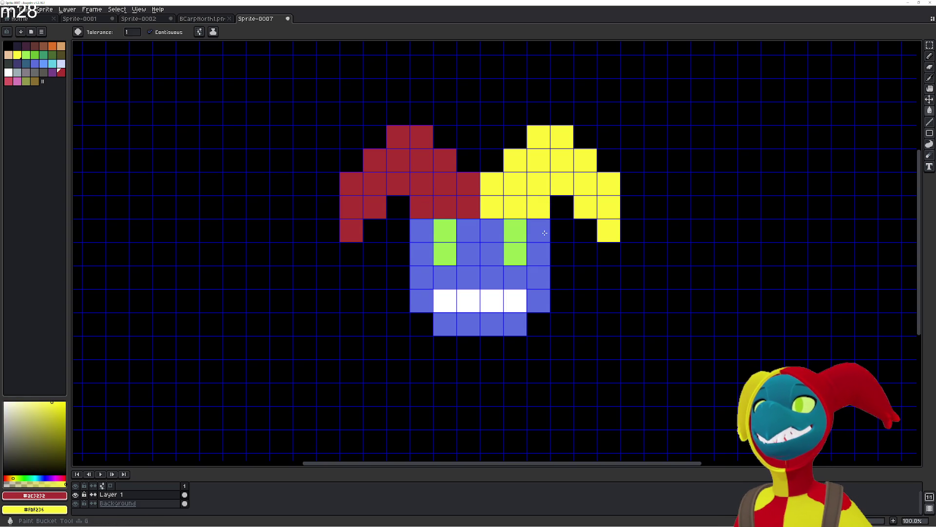
pyautogui.rightClick(539, 229)
pyautogui.click(419, 233)
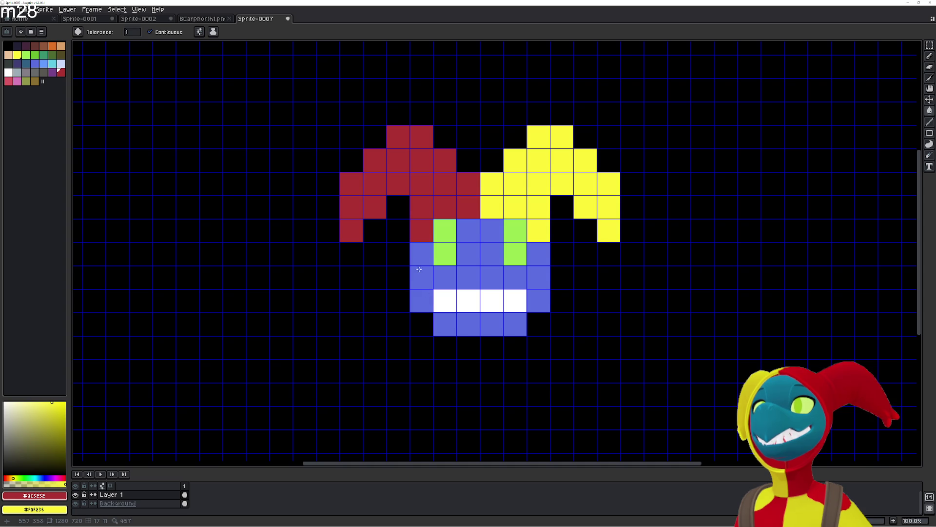
pyautogui.click(420, 253)
pyautogui.rightClick(541, 255)
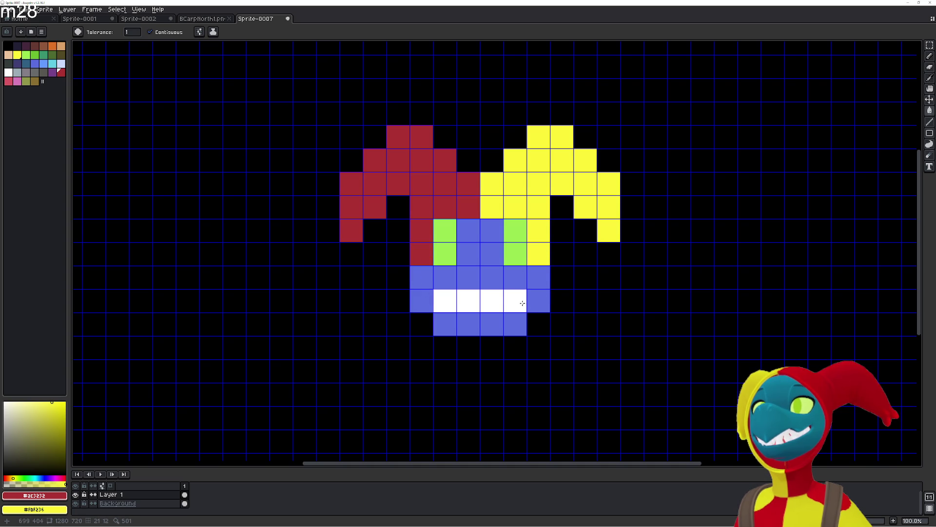
# Darken the lower cell of each green eye with a darker green.
pyautogui.click(35, 54)
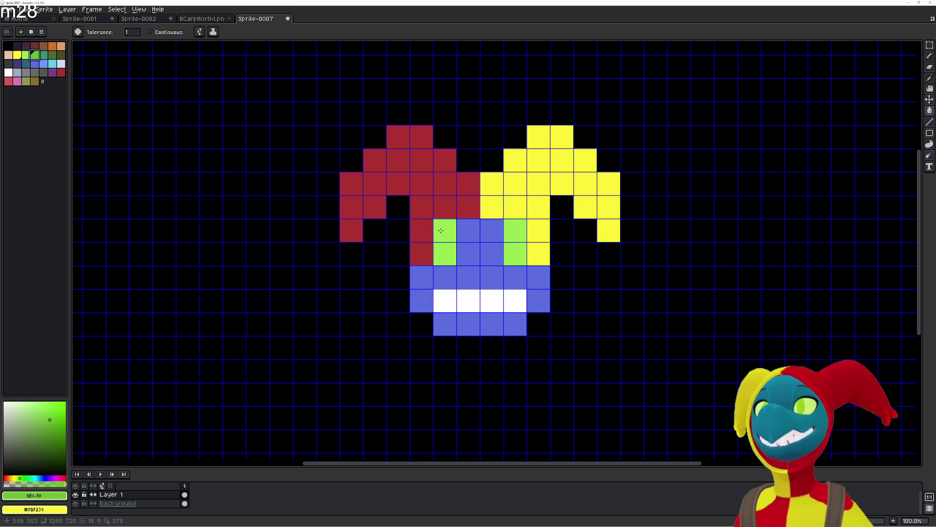
pyautogui.click(447, 253)
pyautogui.click(514, 258)
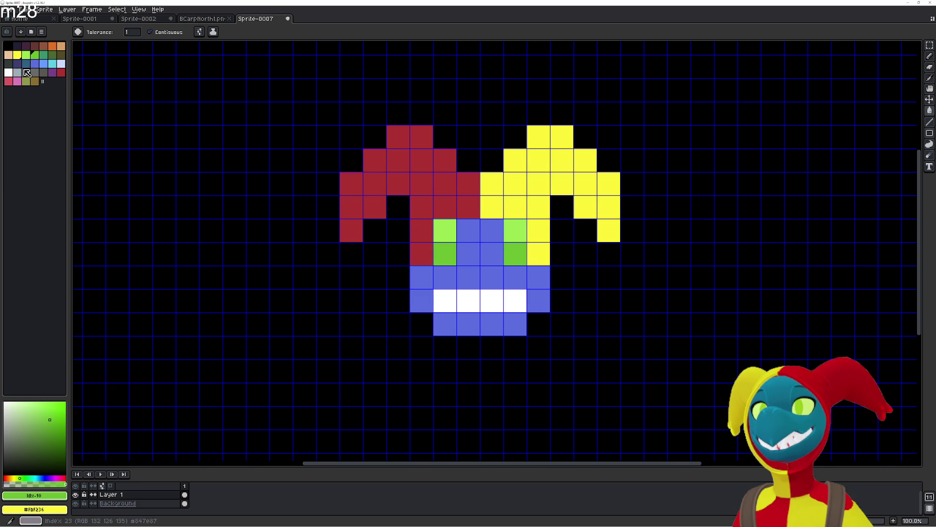
pyautogui.click(8, 45)
pyautogui.press('b')
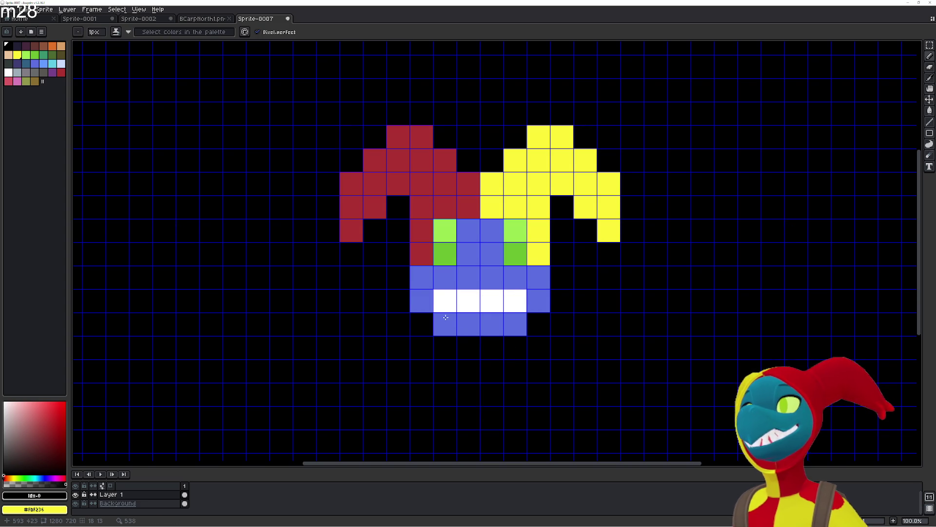
# Shrink the brush size and switch to the line-shaped brush.
pyautogui.scroll(4, 454, 319)
pyautogui.scroll(-1, 454, 320)
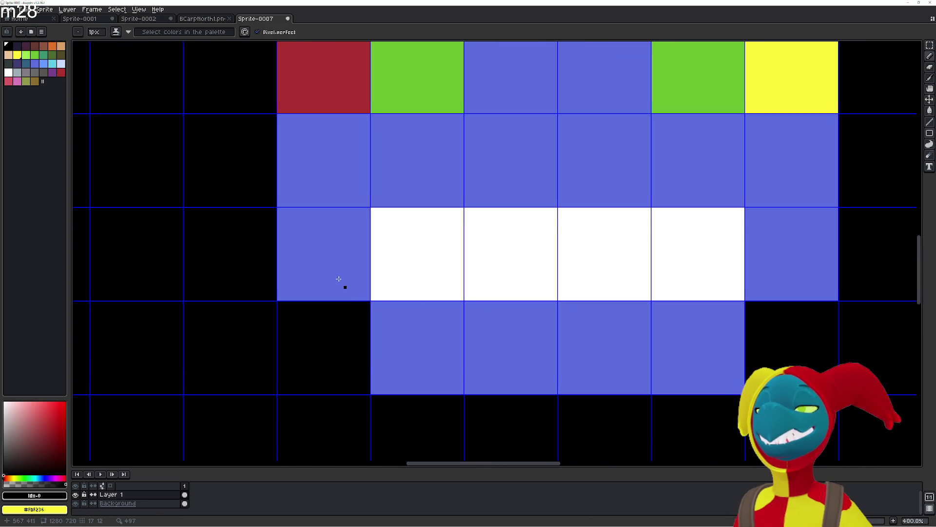
pyautogui.click(97, 32)
pyautogui.click(98, 33)
pyautogui.click(99, 35)
pyautogui.write('54')
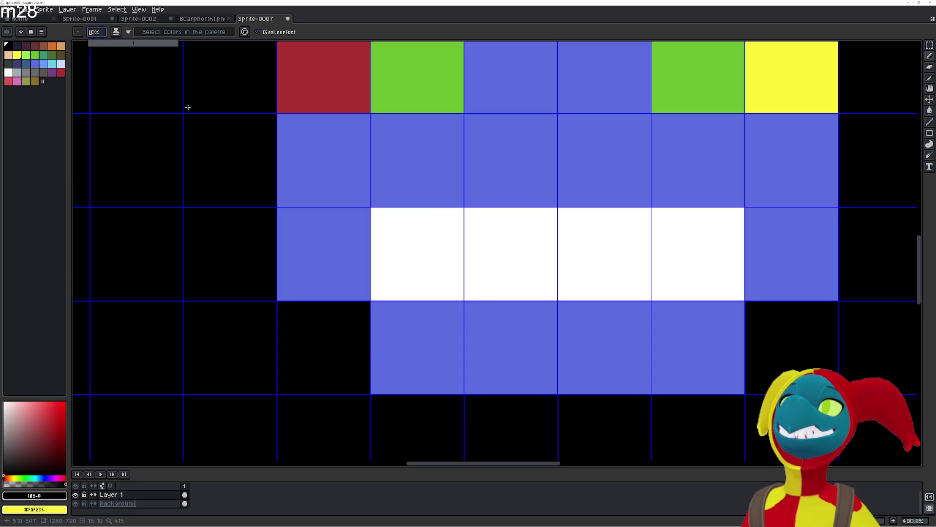
pyautogui.press('BackSpace')
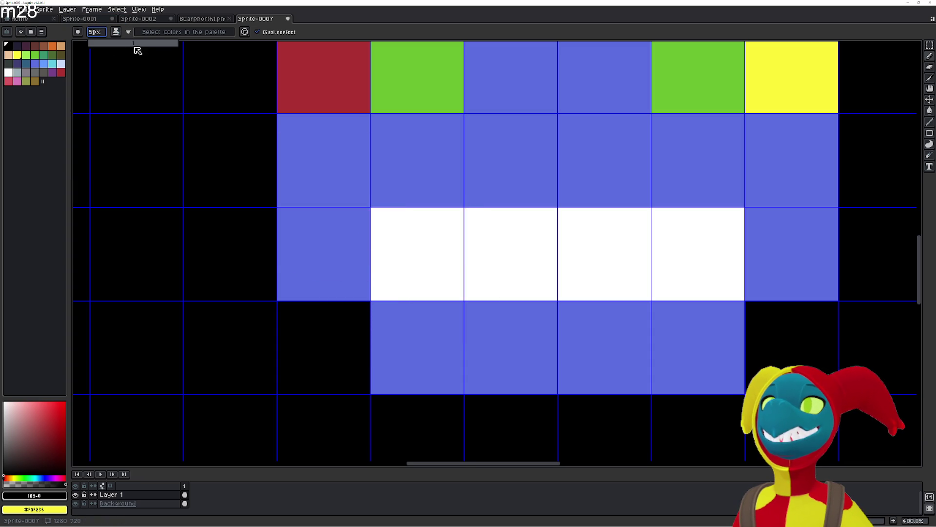
pyautogui.write('3')
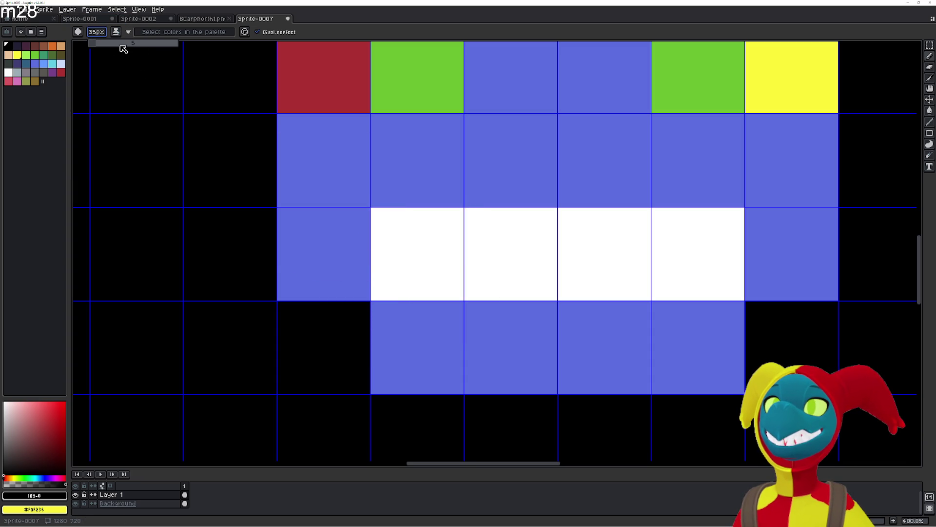
pyautogui.press('Delete')
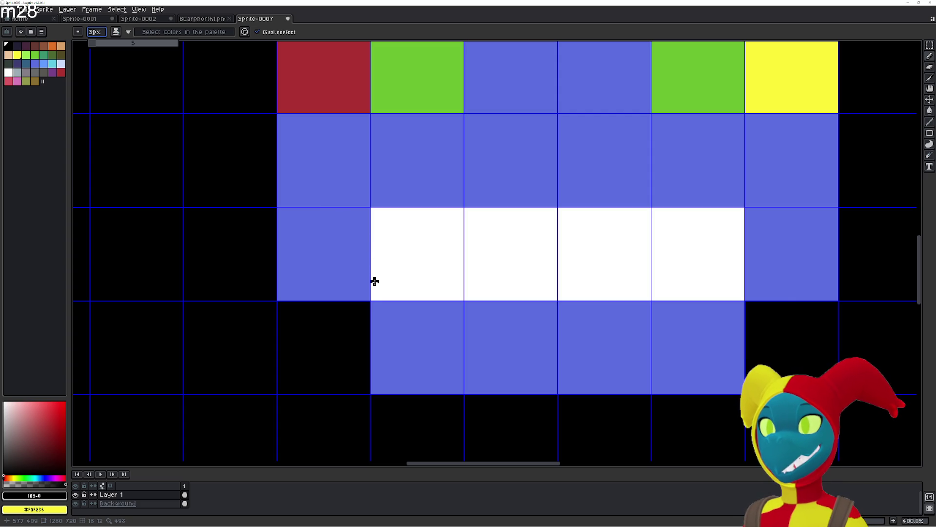
pyautogui.click(78, 32)
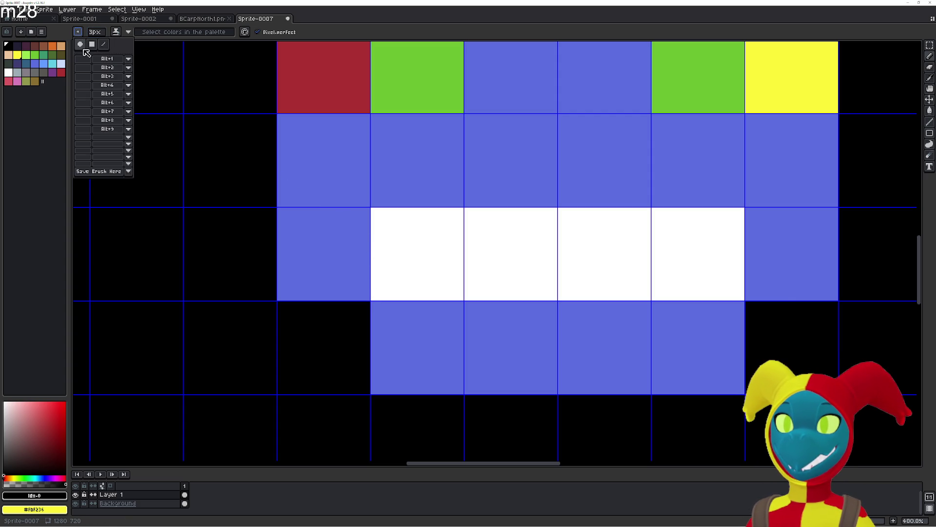
pyautogui.click(92, 45)
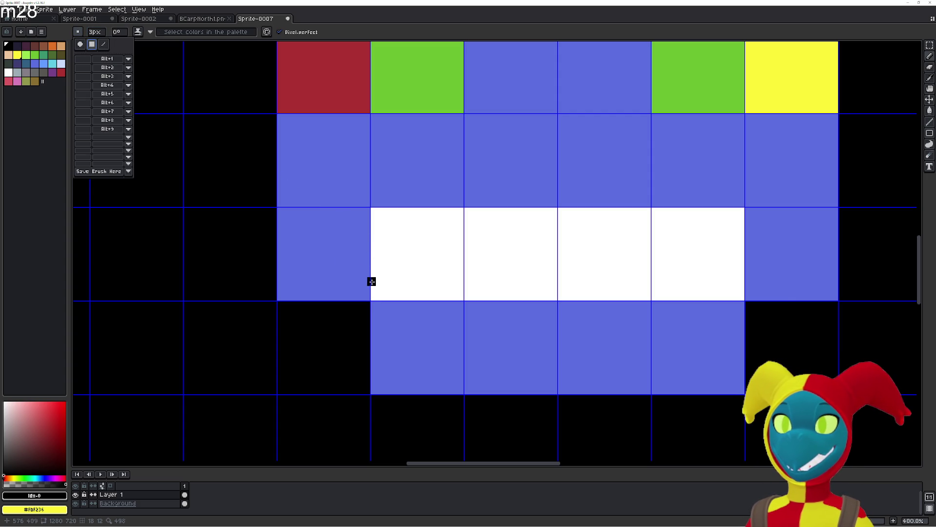
pyautogui.click(103, 44)
# Sketch a freehand zigzag across the mouth, then undo it.
pyautogui.moveTo(374, 299); pyautogui.dragTo(457, 219)
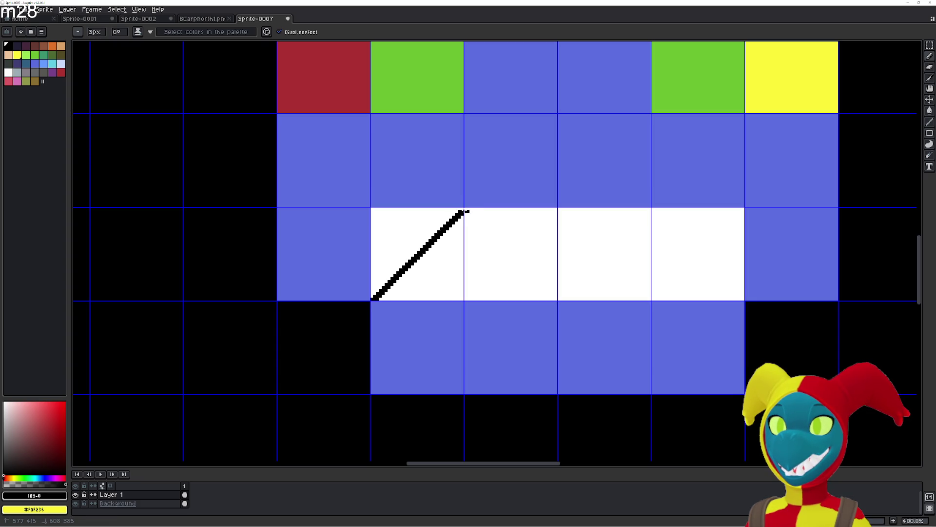
pyautogui.moveTo(468, 211); pyautogui.dragTo(537, 274)
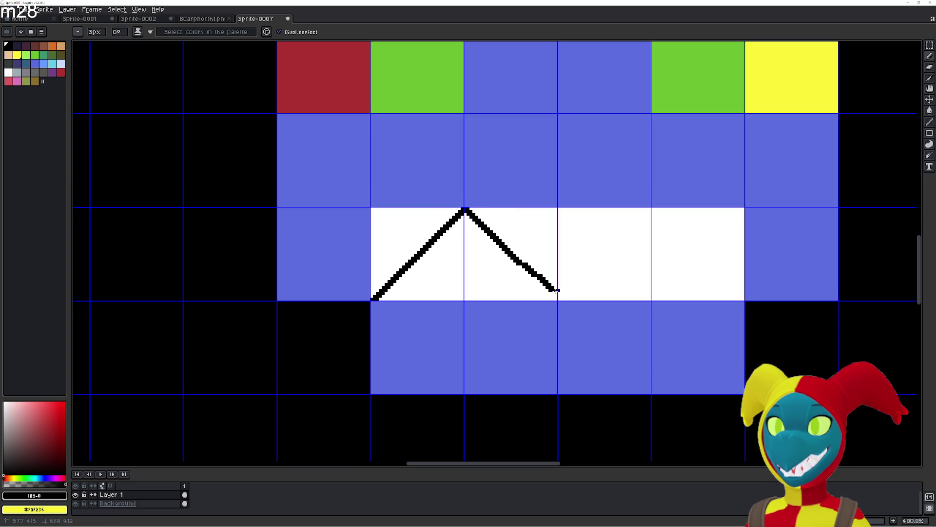
pyautogui.moveTo(561, 299); pyautogui.dragTo(653, 218)
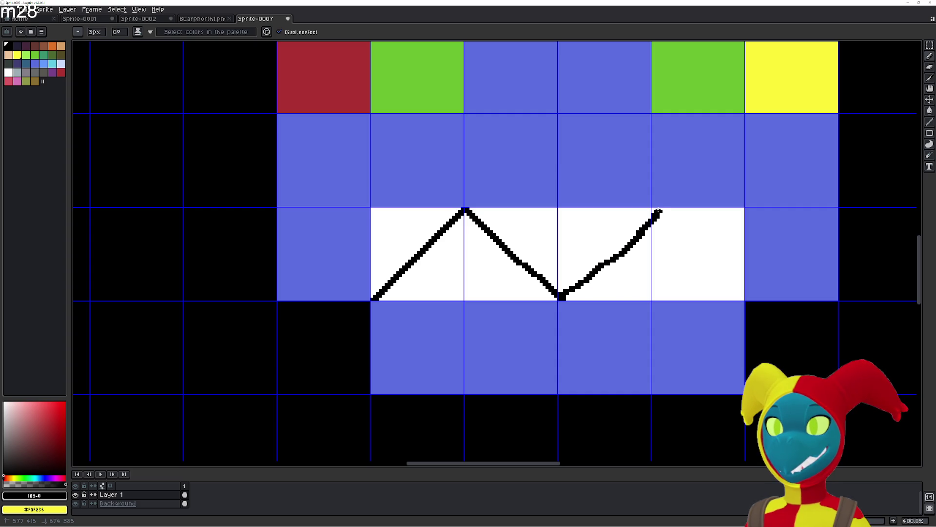
pyautogui.hotkey('ctrl', 'z')
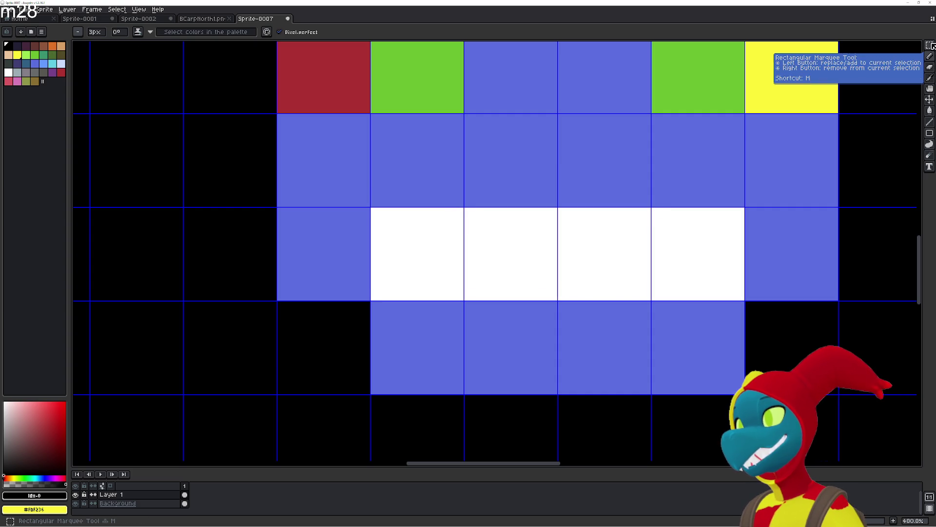
# Draw a thick two-peak black zigzag across the white mouth using the Line tool.
pyautogui.click(929, 122)
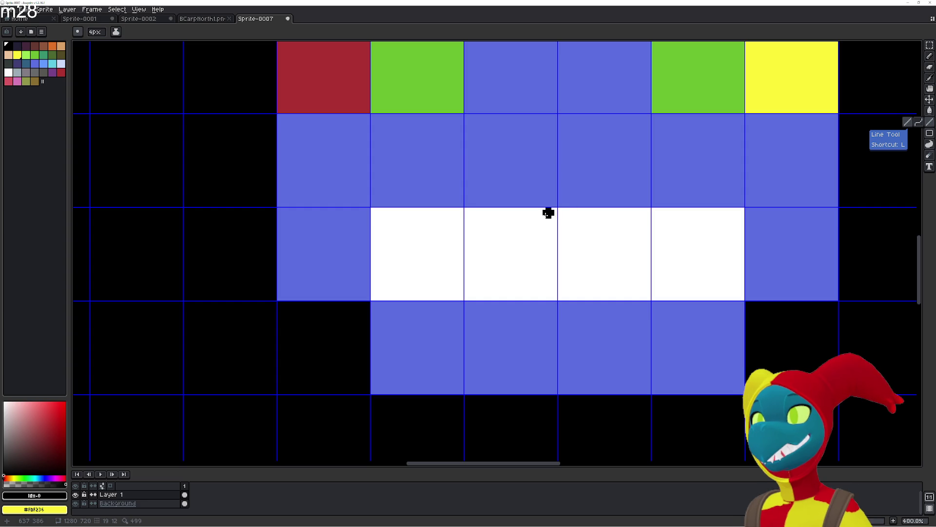
pyautogui.click(77, 31)
pyautogui.click(104, 43)
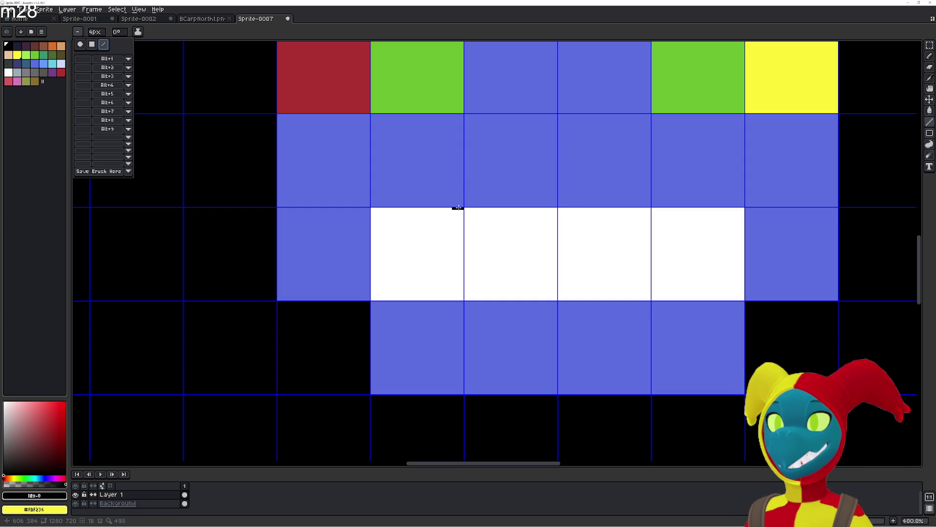
pyautogui.moveTo(458, 208); pyautogui.dragTo(376, 298)
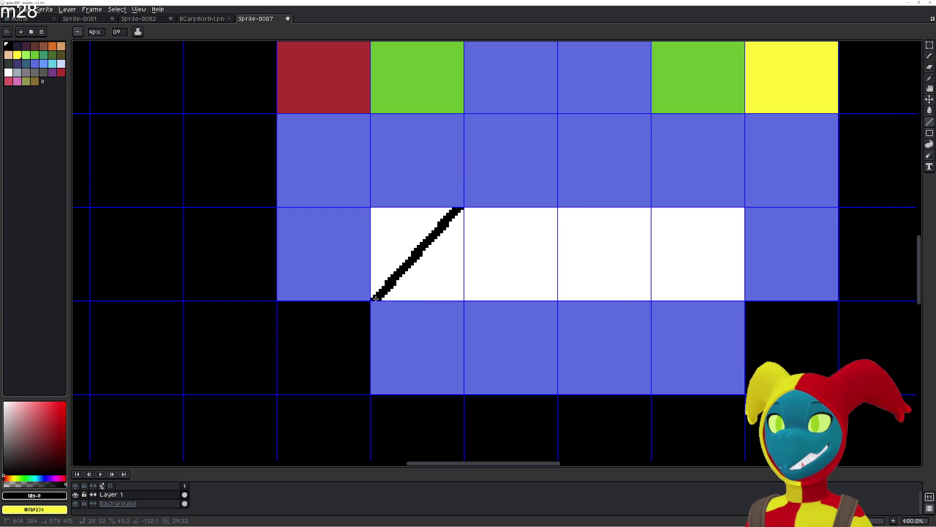
pyautogui.hotkey('ctrl', 'z')
pyautogui.moveTo(377, 299)
pyautogui.mouseDown()
pyautogui.moveTo(467, 209)
pyautogui.moveTo(559, 297)
pyautogui.mouseUp()
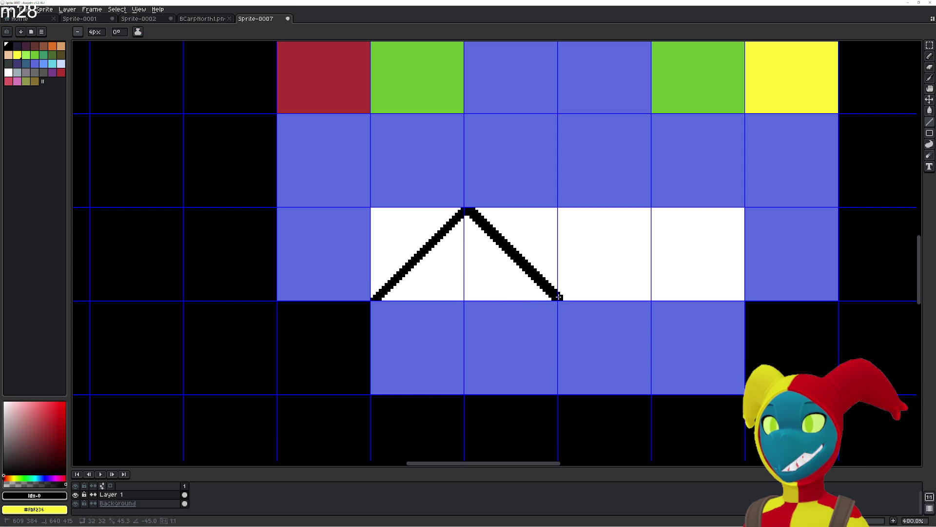
pyautogui.moveTo(559, 297)
pyautogui.mouseDown()
pyautogui.moveTo(651, 209)
pyautogui.moveTo(740, 299)
pyautogui.mouseUp()
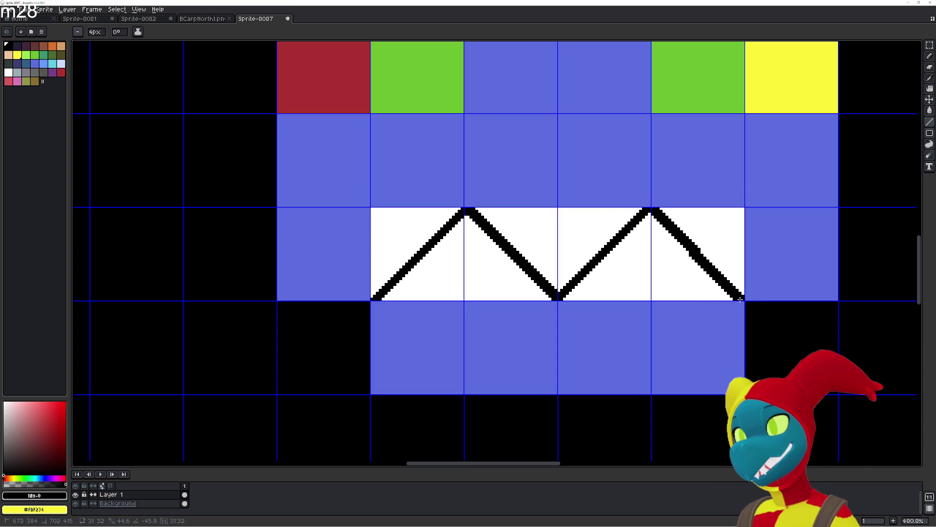
pyautogui.hotkey('ctrl', 'z')
pyautogui.moveTo(740, 298); pyautogui.dragTo(652, 210)
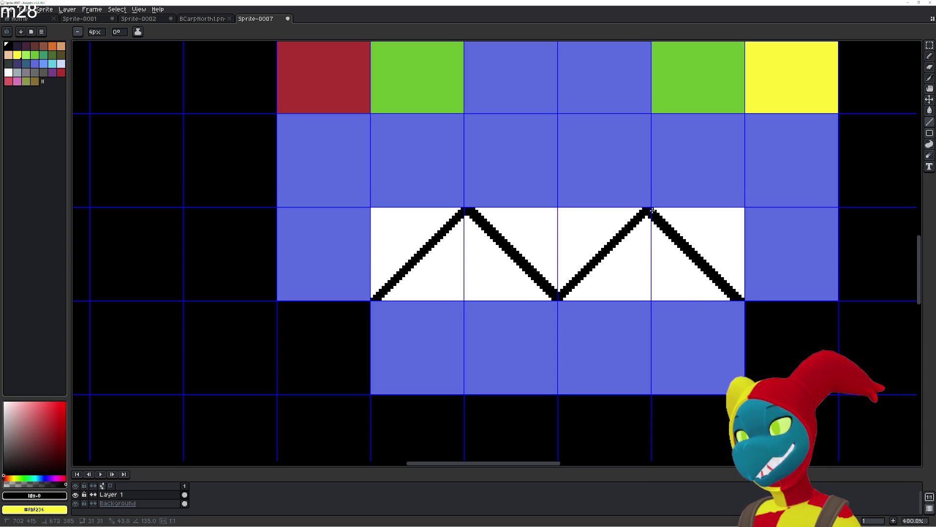
pyautogui.scroll(-1, 385, 282)
# Replace the thick zigzag with a thinner two-hump wave over the mouth's left two cells.
pyautogui.scroll(-2, 385, 282)
pyautogui.scroll(1, 393, 286)
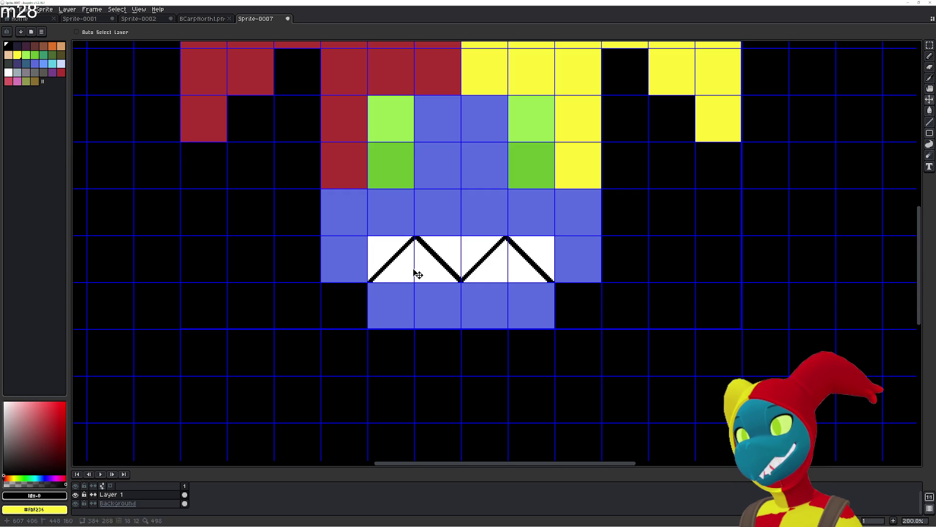
pyautogui.hotkey('ctrl', 'z')
pyautogui.hotkey('ctrl', 'z')
pyautogui.hotkey('ctrl', 'z')
pyautogui.hotkey('ctrl', 'z')
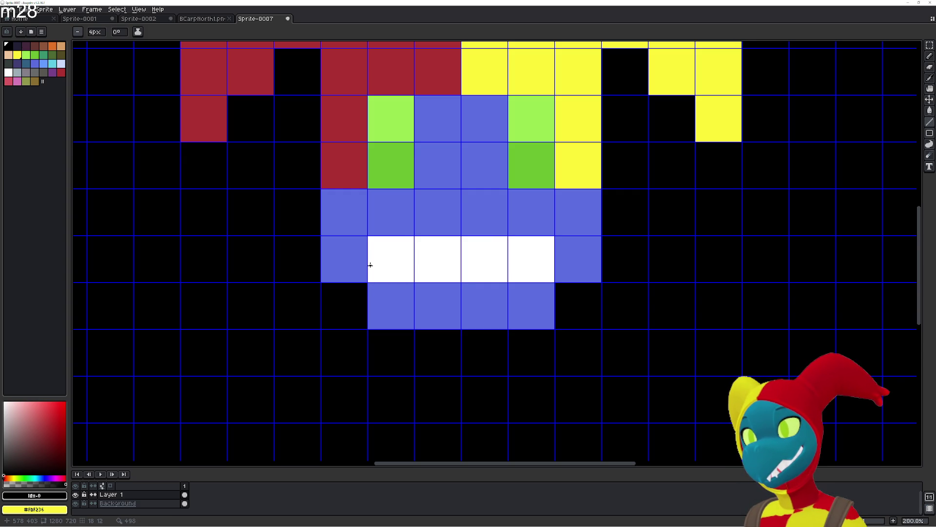
pyautogui.moveTo(370, 265)
pyautogui.mouseDown()
pyautogui.moveTo(405, 250)
pyautogui.moveTo(391, 251)
pyautogui.moveTo(415, 266)
pyautogui.mouseUp()
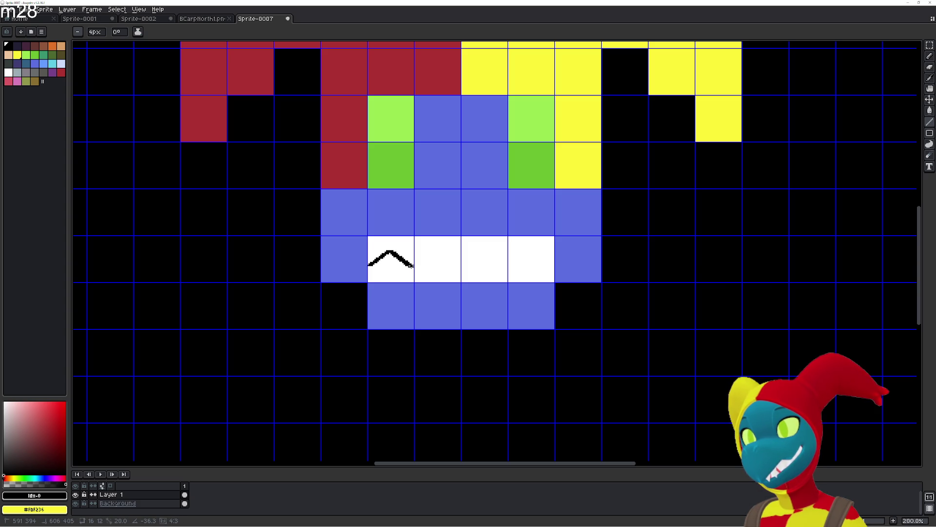
pyautogui.moveTo(412, 266); pyautogui.dragTo(435, 251)
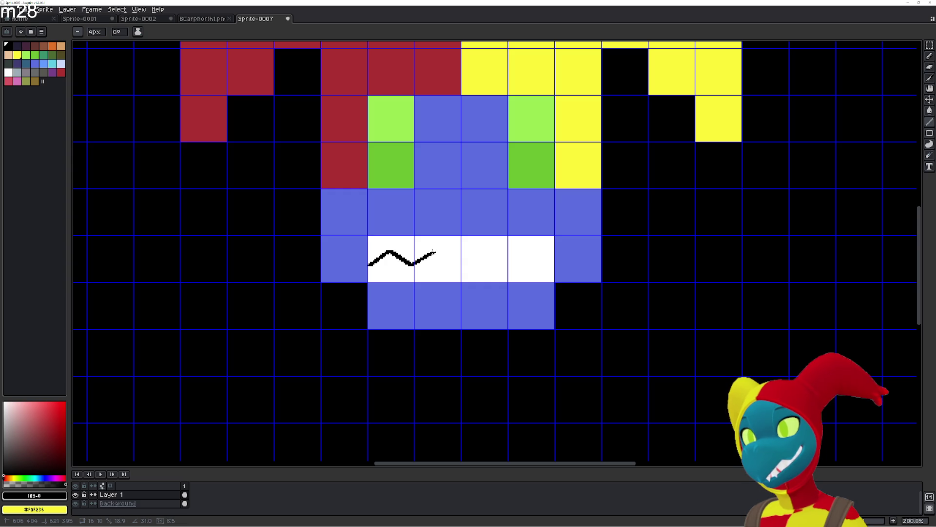
pyautogui.moveTo(433, 250)
pyautogui.mouseDown()
pyautogui.moveTo(455, 265)
pyautogui.moveTo(479, 252)
pyautogui.moveTo(497, 263)
pyautogui.moveTo(513, 251)
pyautogui.moveTo(532, 265)
pyautogui.moveTo(542, 252)
pyautogui.mouseUp()
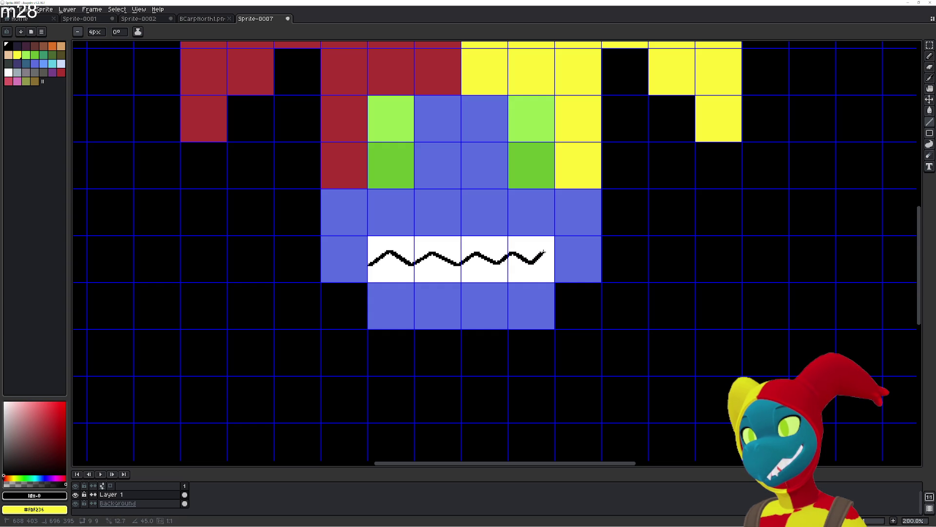
pyautogui.hotkey('ctrl', 'z')
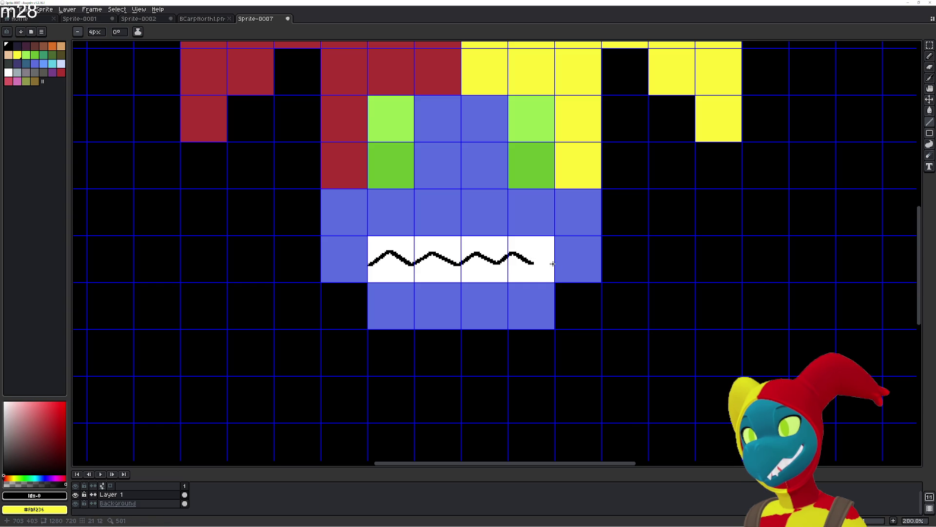
pyautogui.hotkey('ctrl', 'z')
pyautogui.hotkey('ctrl', 'z')
pyautogui.hotkey('ctrl', 'z')
pyautogui.hotkey('ctrl', 'z')
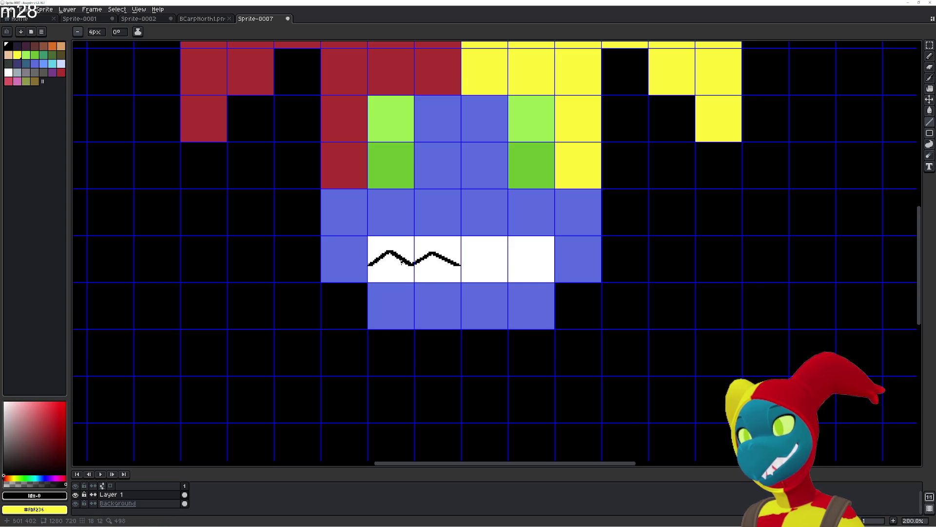
pyautogui.click(930, 45)
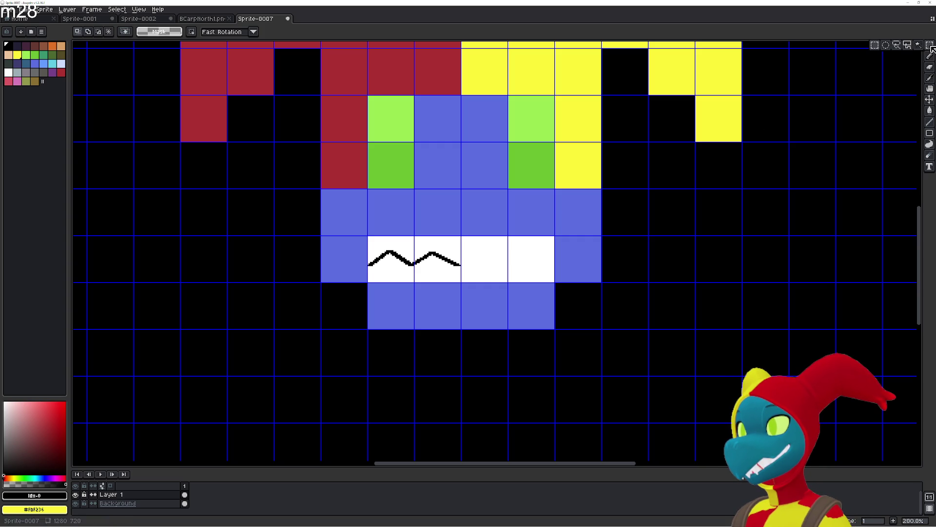
# Copy the two-hump wave onto the right mouth cells, joining it to the first.
pyautogui.moveTo(366, 265); pyautogui.dragTo(466, 249)
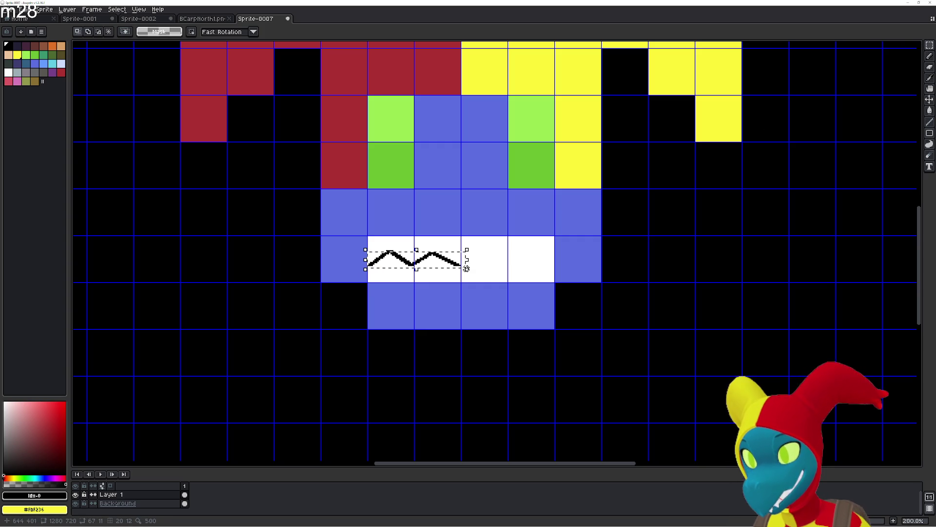
pyautogui.click(436, 265)
pyautogui.moveTo(436, 264)
pyautogui.mouseDown()
pyautogui.moveTo(523, 264)
pyautogui.moveTo(504, 266)
pyautogui.mouseUp()
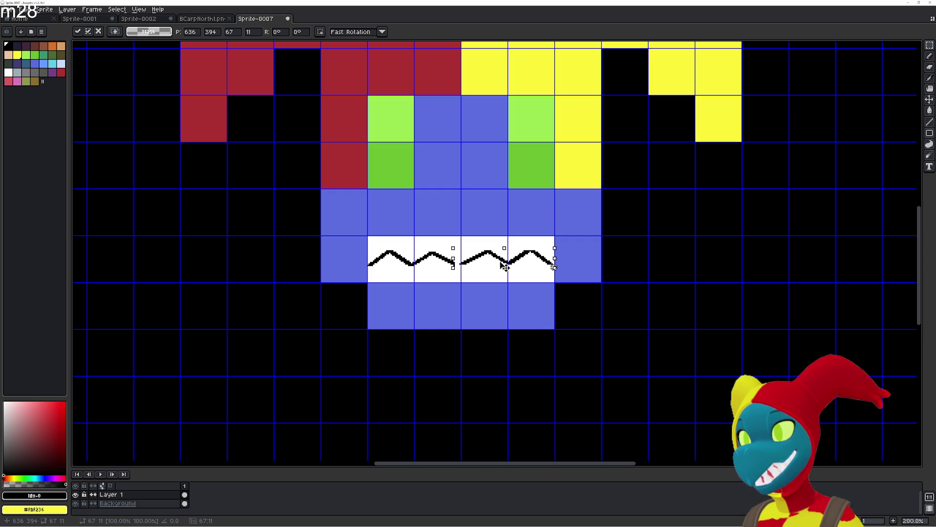
pyautogui.scroll(1, 506, 266)
pyautogui.scroll(1, 505, 266)
pyautogui.moveTo(480, 264)
pyautogui.mouseDown()
pyautogui.moveTo(503, 262)
pyautogui.moveTo(488, 262)
pyautogui.mouseUp()
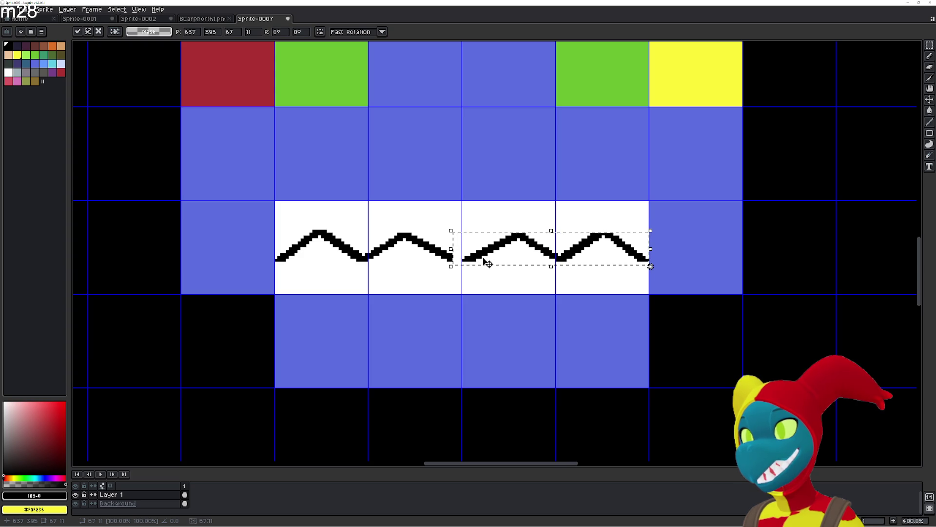
pyautogui.click(424, 282)
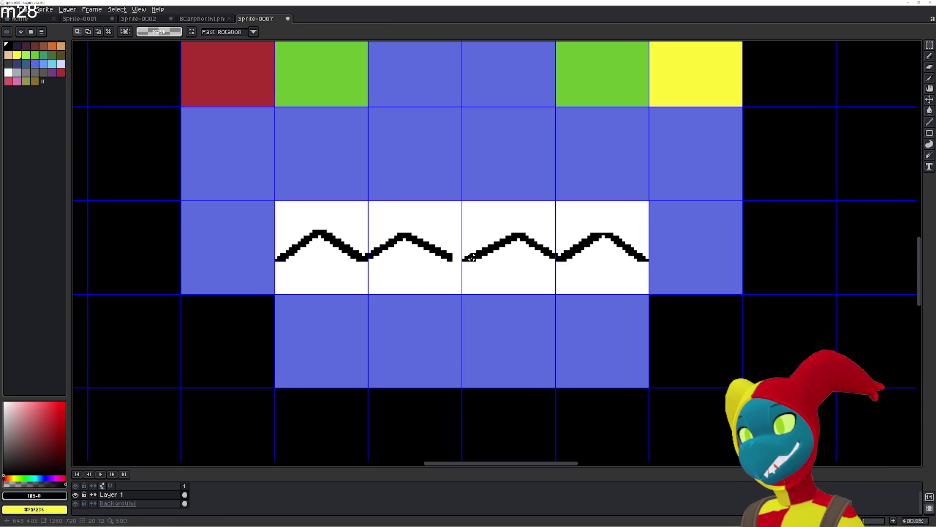
pyautogui.press('b')
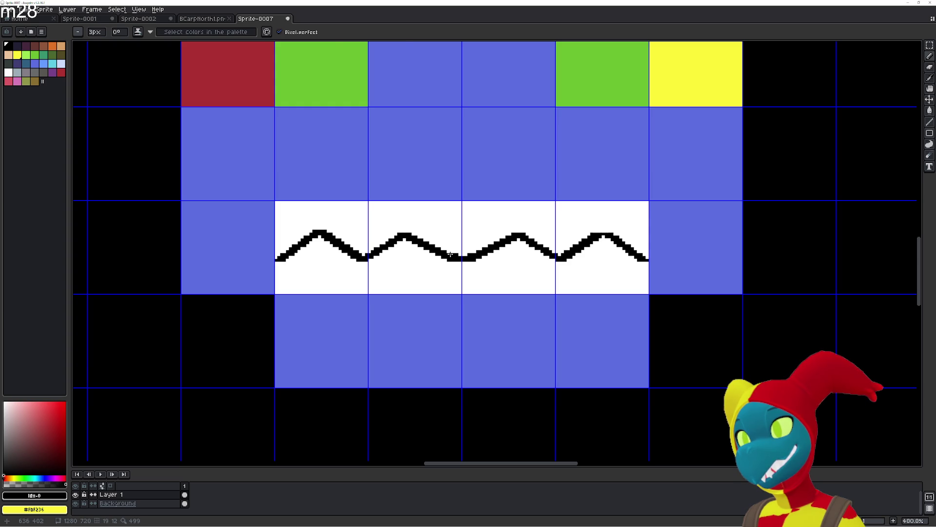
# Touch up the last wave peak with the Pencil, removing stray pixels at the left end.
pyautogui.scroll(-3, 512, 263)
pyautogui.scroll(-1, 614, 255)
pyautogui.scroll(1, 614, 255)
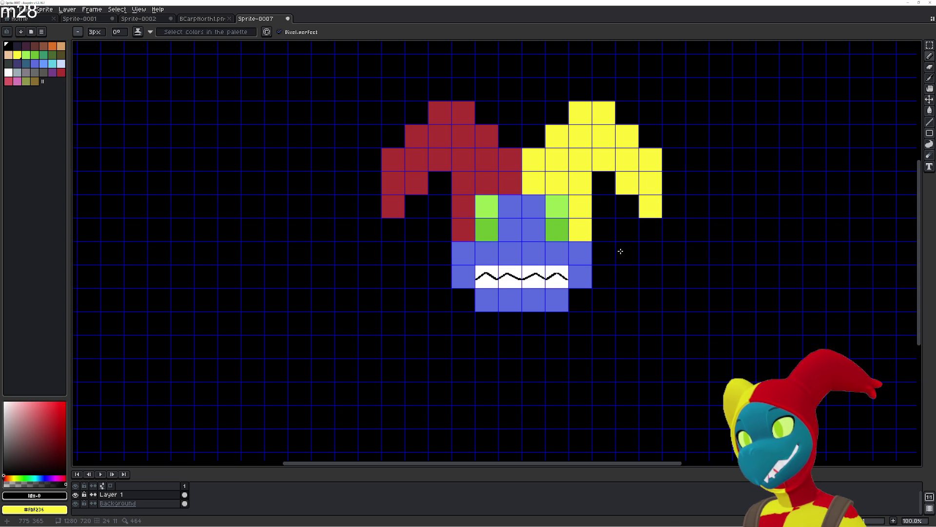
pyautogui.moveTo(500, 150); pyautogui.dragTo(433, 135)
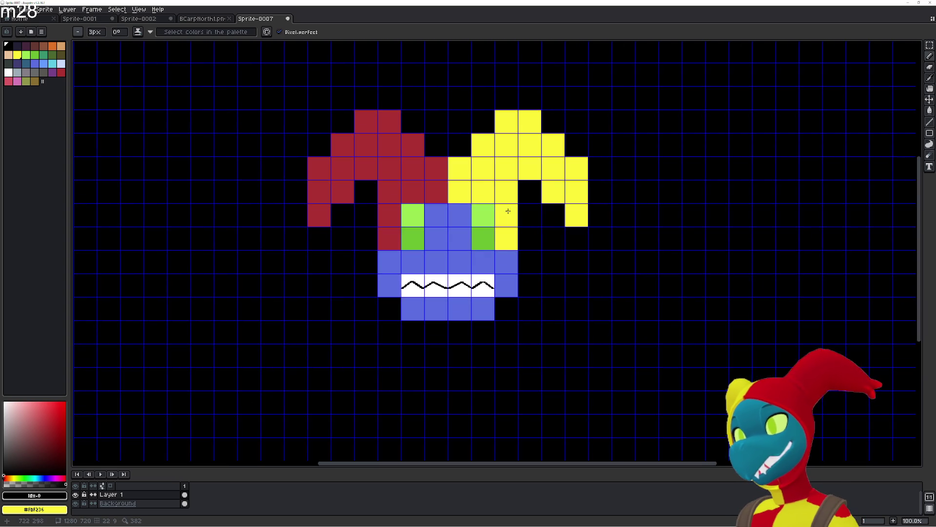
pyautogui.scroll(3, 471, 273)
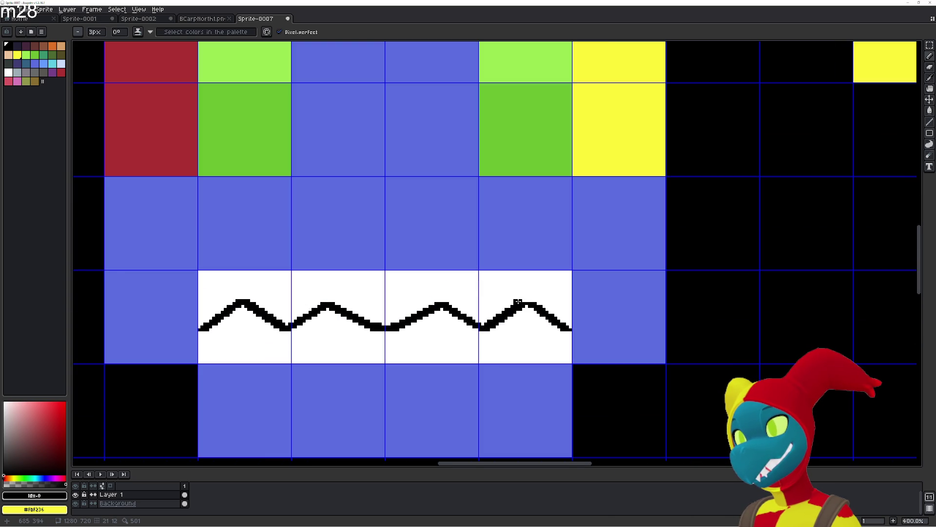
pyautogui.moveTo(521, 302); pyautogui.dragTo(541, 312)
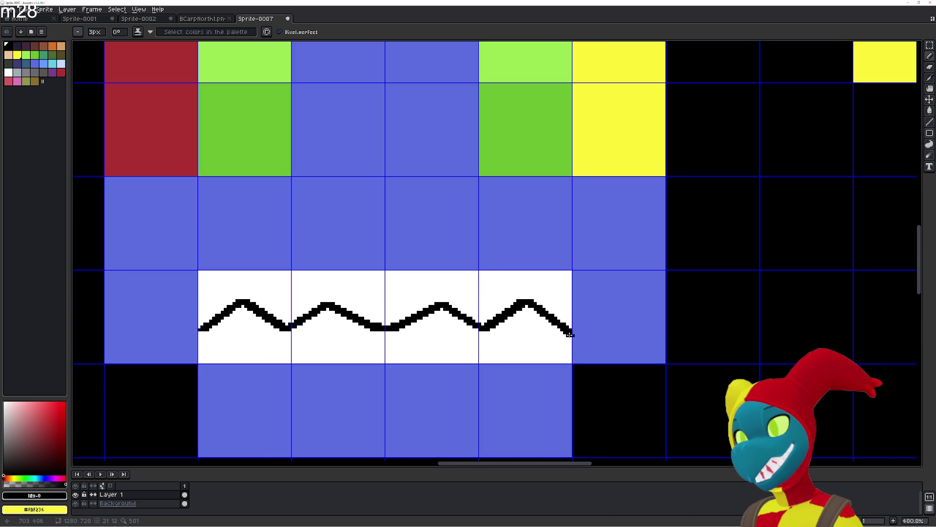
pyautogui.click(202, 331)
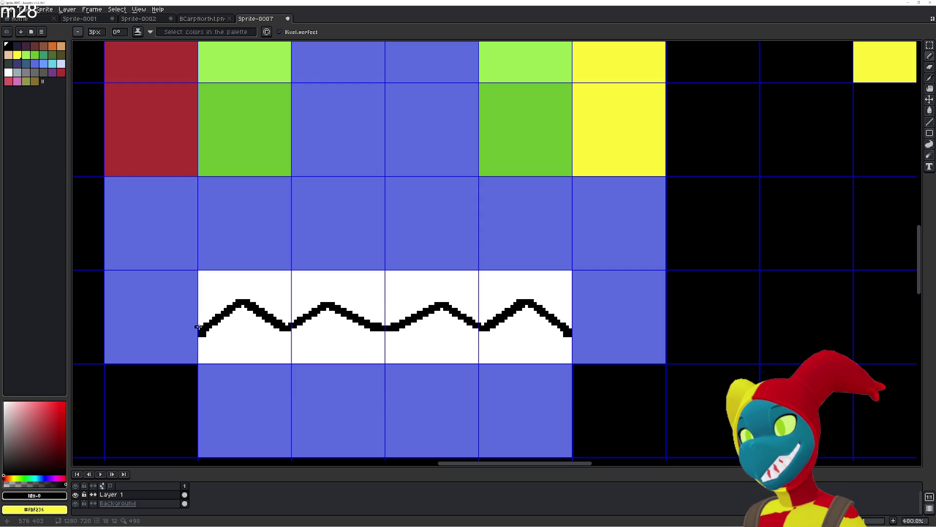
pyautogui.hotkey('ctrl', 'z')
pyautogui.press('v')
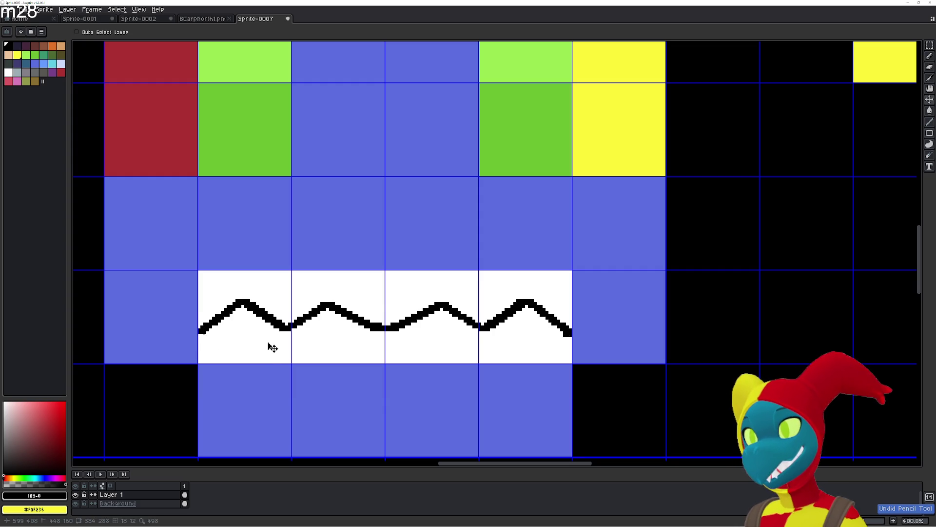
pyautogui.press('b')
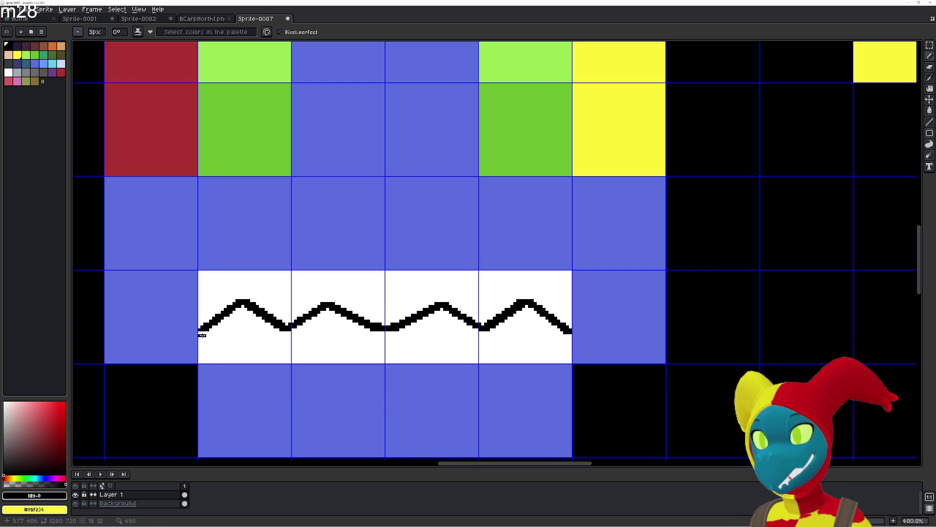